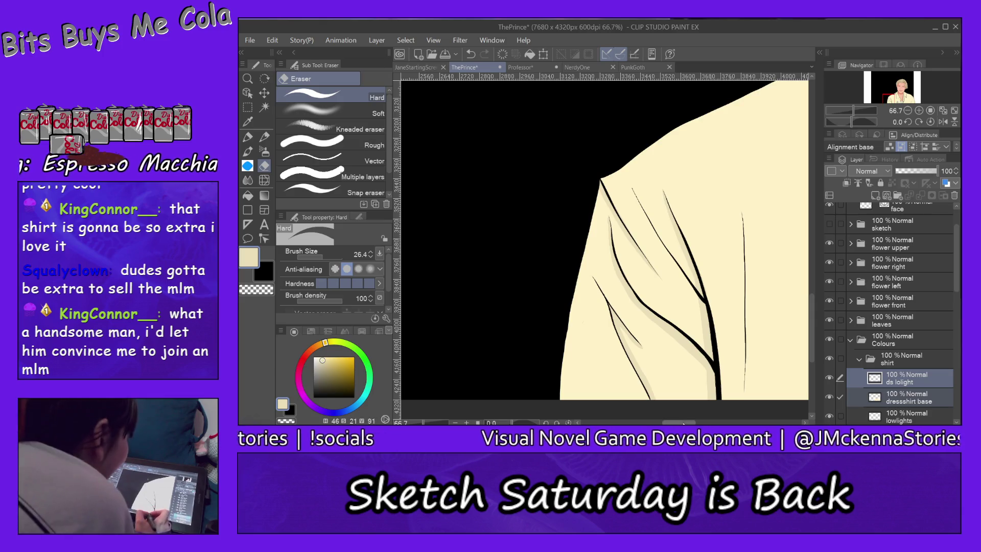
Step: Pan the canvas to reveal the cream shirt's left shoulder fold lines
{"action": "left_click_drag", "start_coordinate": [613, 245], "coordinate": [522, 238]}
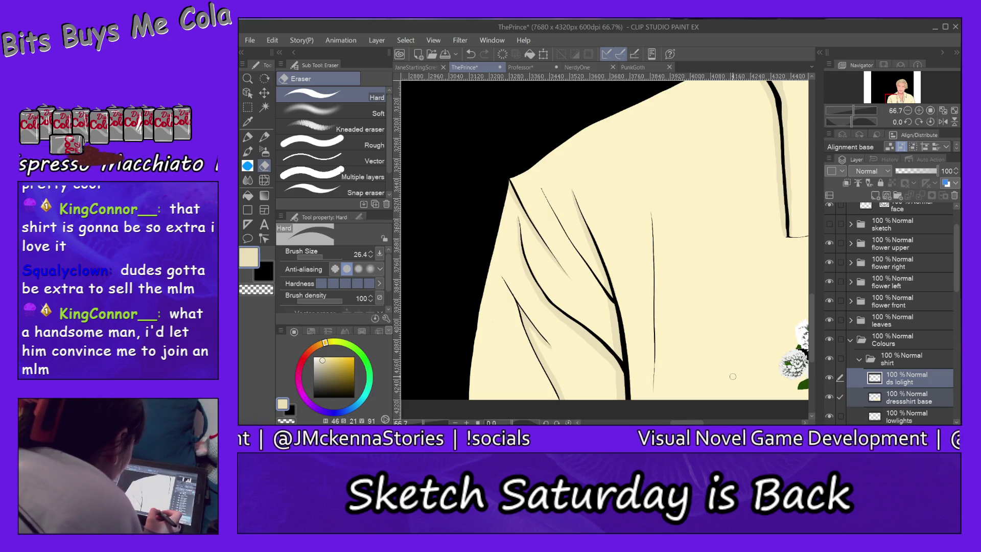
Step: Paint cream shading along the shoulder folds with the Milli pen, erasing stray marks, then move toward the neck and corsage
{"action": "left_click", "coordinate": [247, 137]}
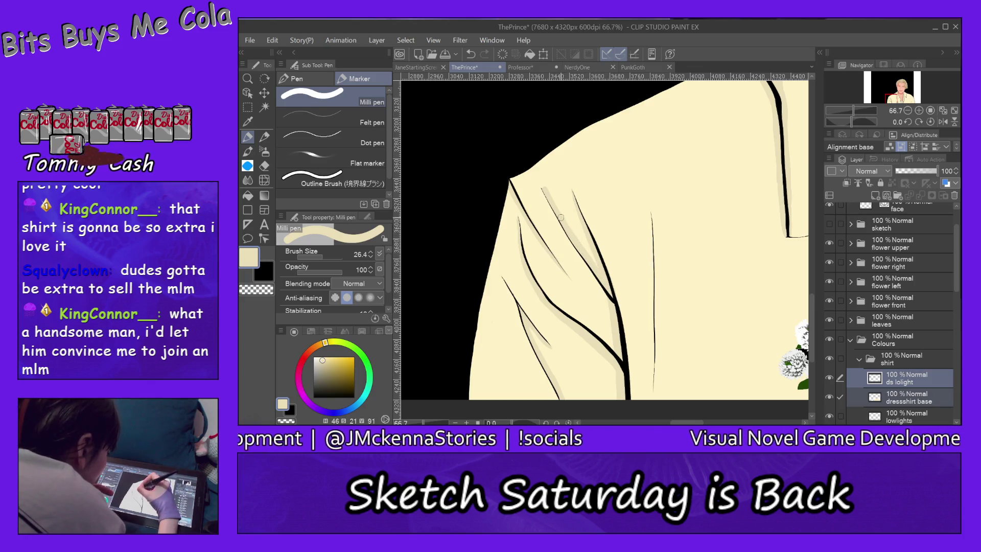
{"action": "key", "text": "e"}
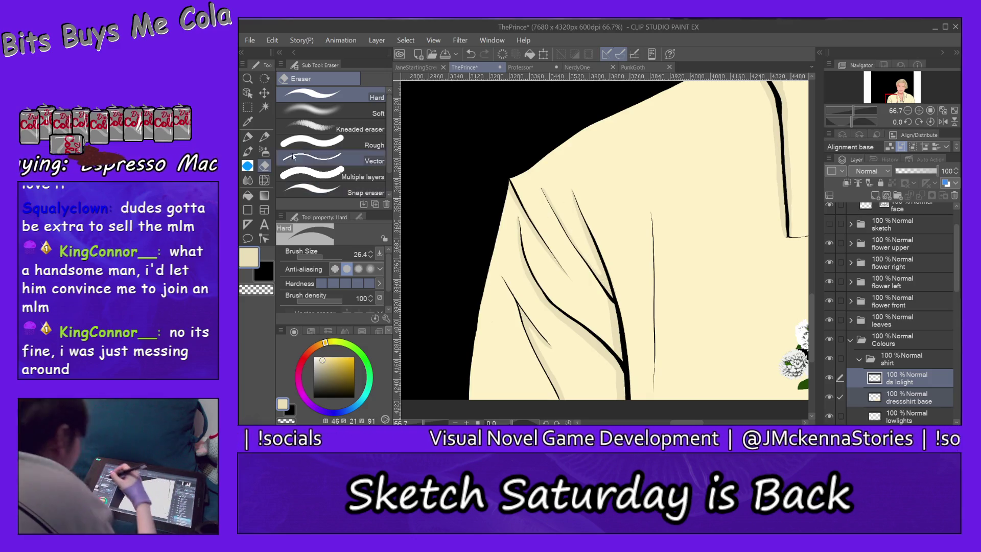
{"action": "key", "text": "p"}
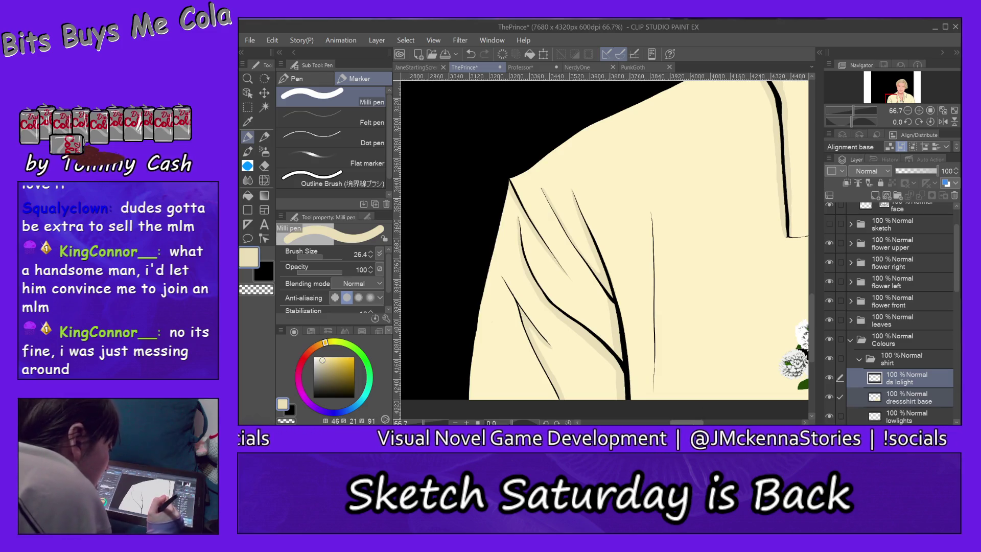
{"action": "left_click_drag", "start_coordinate": [690, 230], "coordinate": [483, 230]}
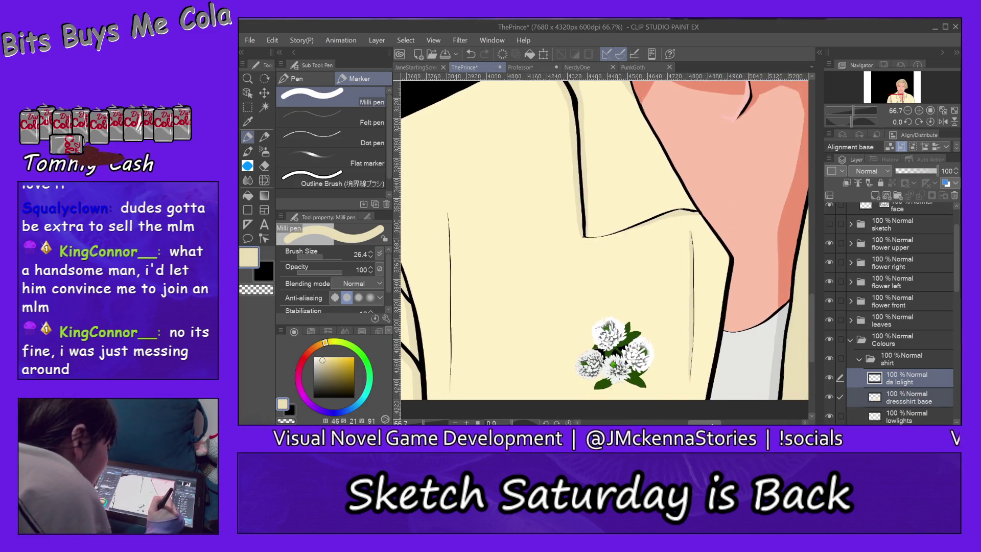
Step: Move to the shirt's right side and shade alongside its rightmost fold line
{"action": "left_click_drag", "start_coordinate": [690, 230], "coordinate": [591, 230]}
{"action": "mouse_move", "coordinate": [690, 230]}
{"action": "left_mouse_down"}
{"action": "mouse_move", "coordinate": [444, 230]}
{"action": "mouse_move", "coordinate": [644, 230]}
{"action": "mouse_move", "coordinate": [549, 230]}
{"action": "left_mouse_up"}
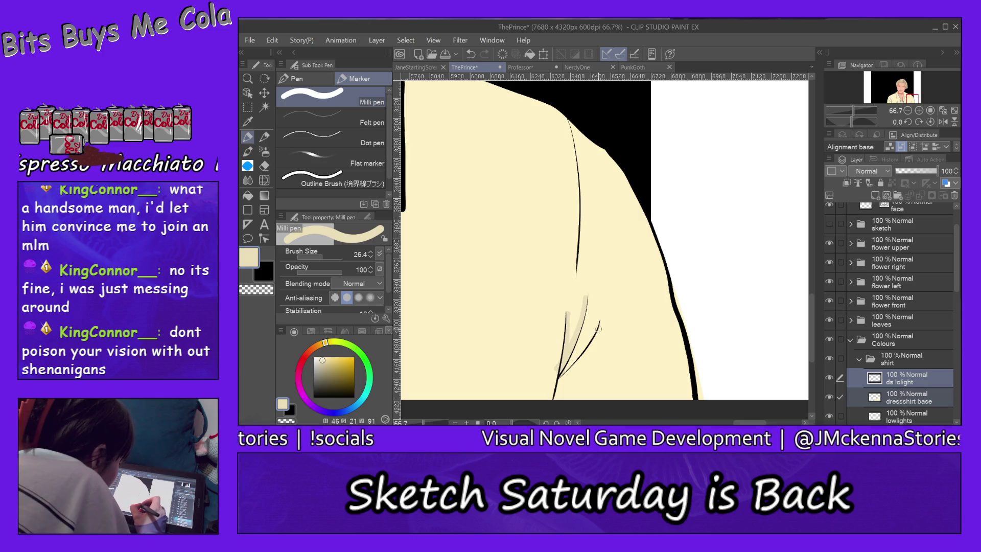
{"action": "left_click_drag", "start_coordinate": [598, 329], "coordinate": [555, 394]}
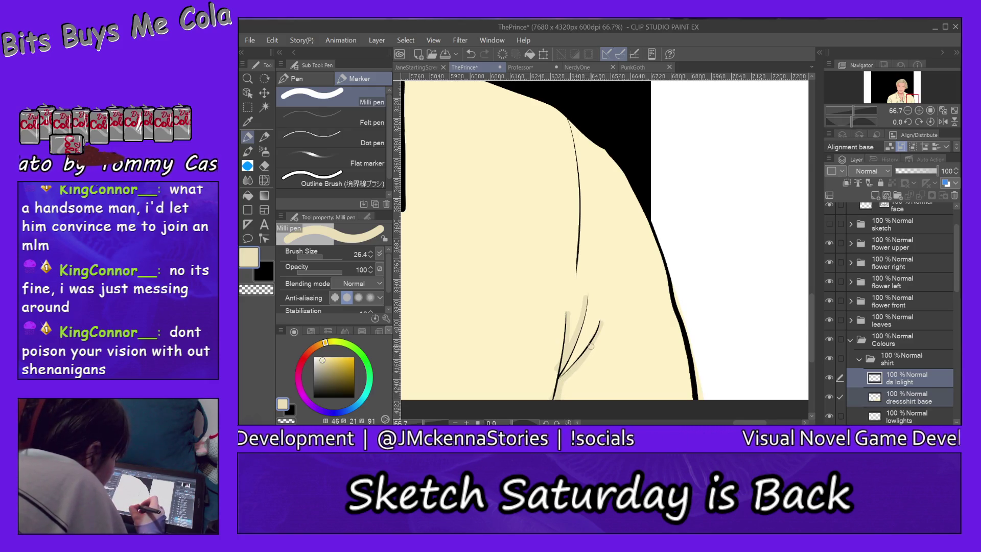
{"action": "left_click", "coordinate": [248, 78]}
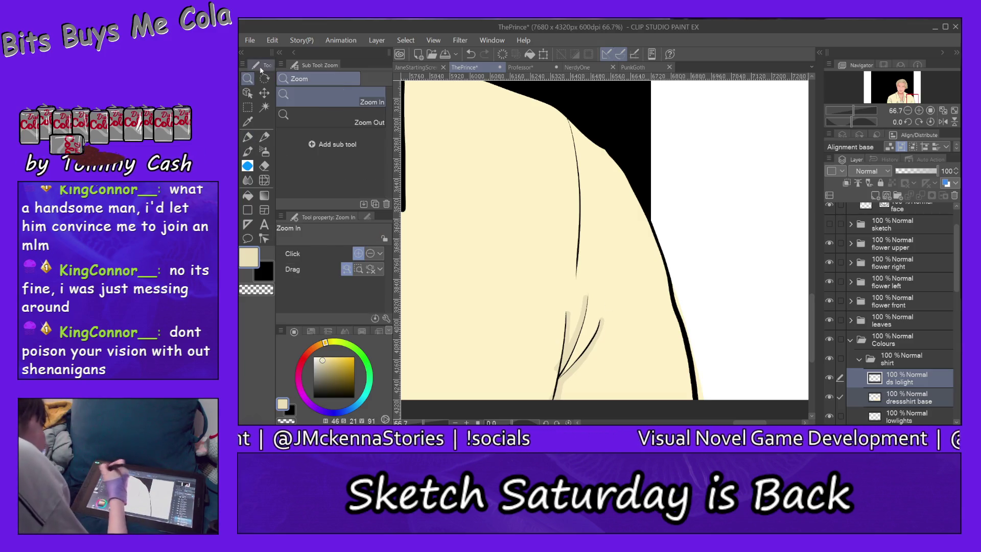
Step: Zoom to 150% on the right-side fold strokes and ready the eraser
{"action": "left_click", "coordinate": [576, 375]}
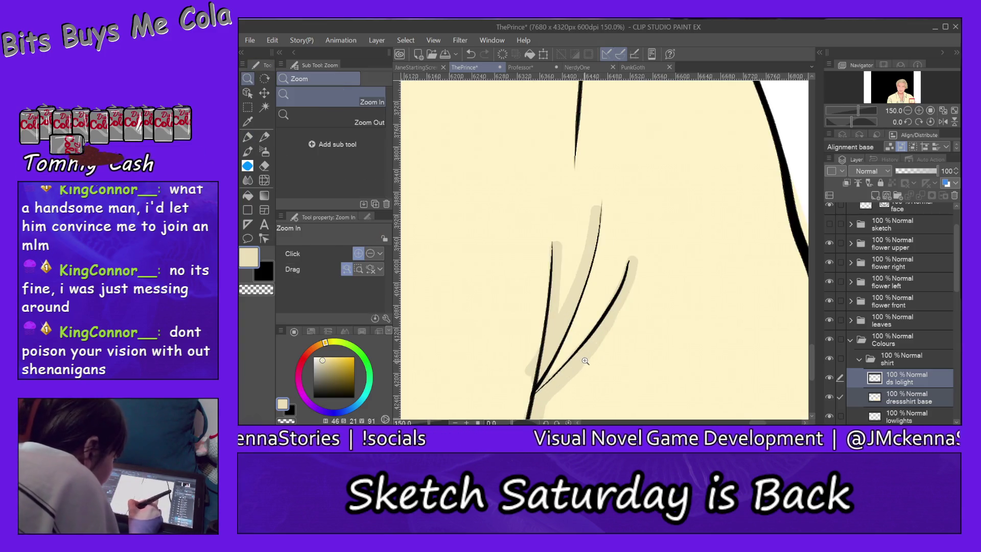
{"action": "left_click_drag", "start_coordinate": [812, 353], "coordinate": [813, 359]}
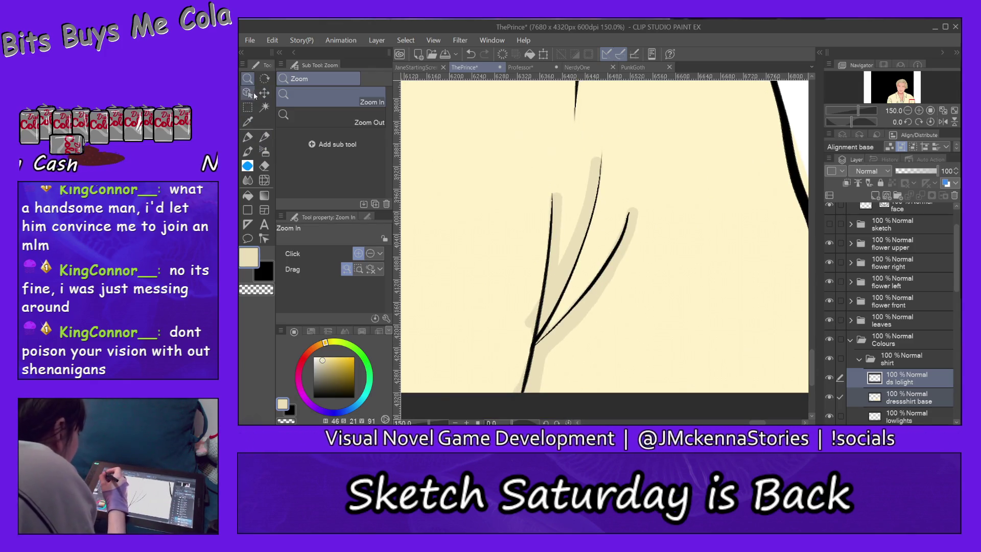
{"action": "left_click", "coordinate": [263, 165]}
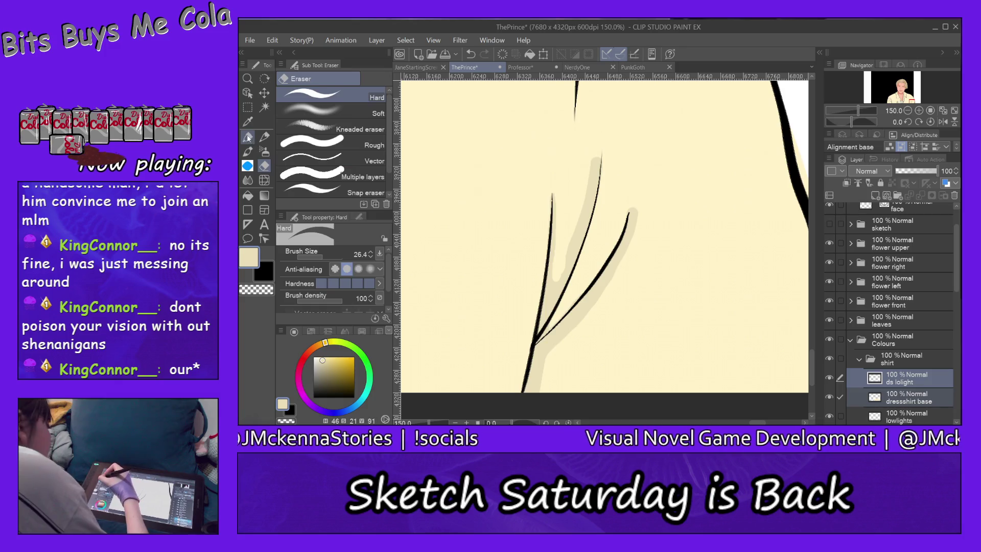
Step: Shade down the left fold line, then erase the excess back to slim strips along the forked fold
{"action": "key", "text": "p"}
{"action": "left_click_drag", "start_coordinate": [558, 193], "coordinate": [554, 284]}
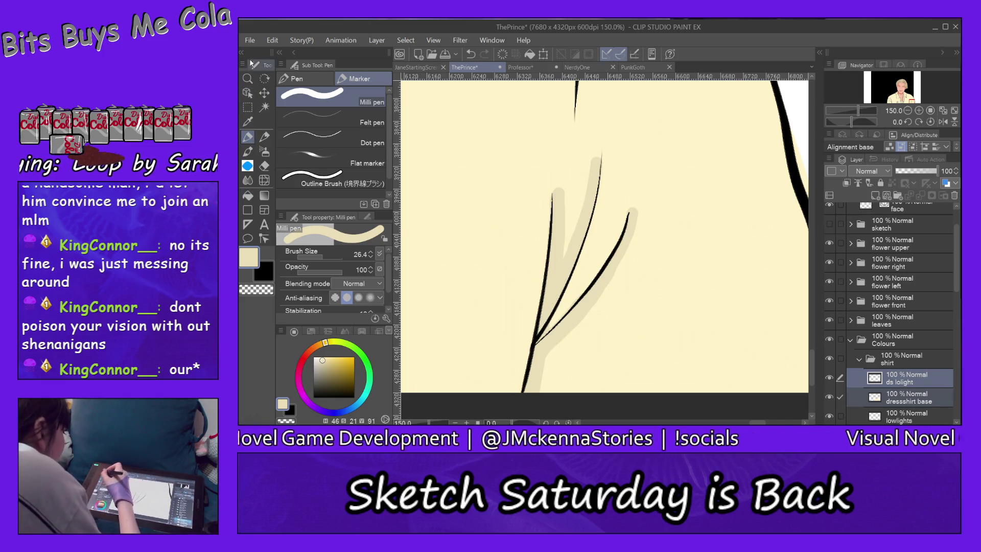
{"action": "left_click", "coordinate": [265, 165]}
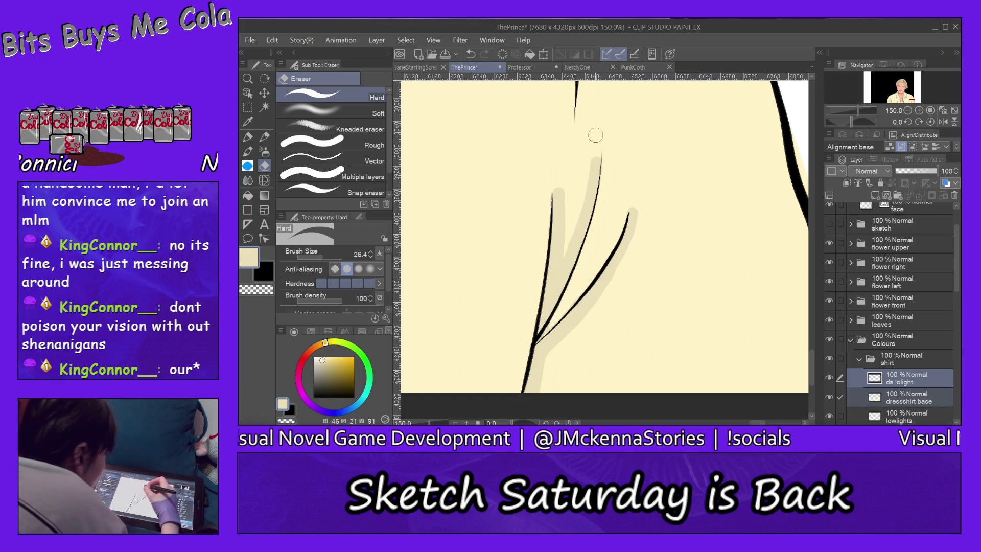
{"action": "left_click_drag", "start_coordinate": [596, 152], "coordinate": [578, 215]}
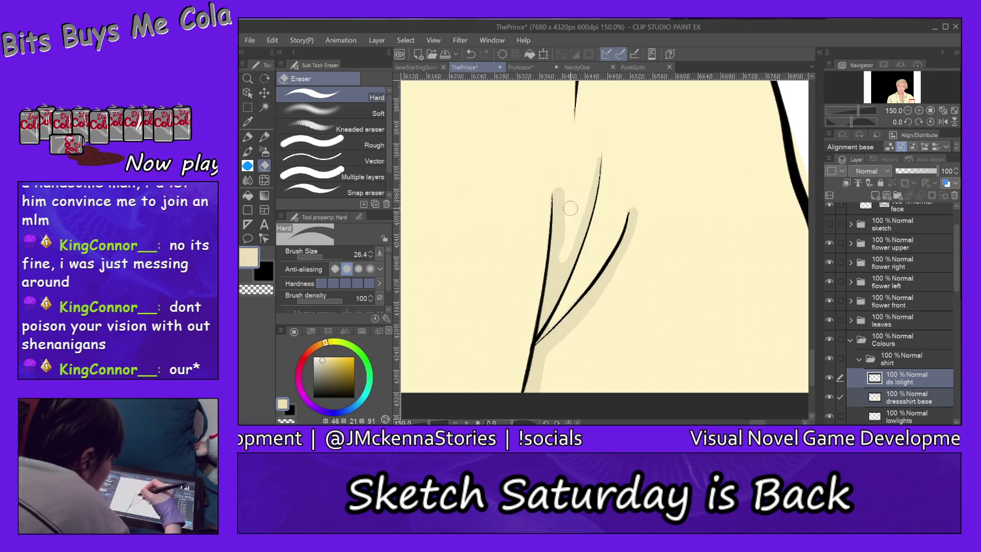
{"action": "left_click_drag", "start_coordinate": [560, 194], "coordinate": [562, 224]}
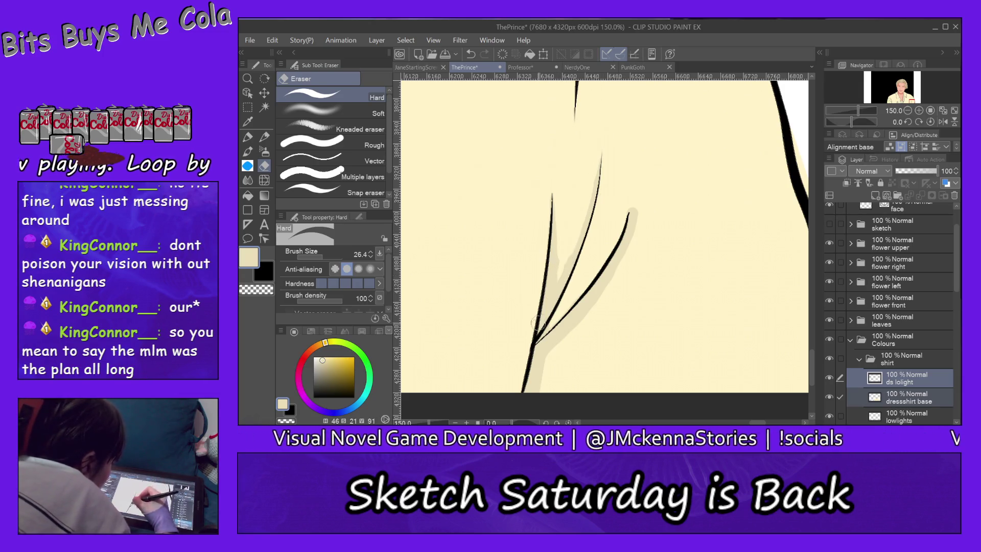
Step: Refine the forked-fold shading with a 9.7 brush size and erase it into finer edges
{"action": "key", "text": "p"}
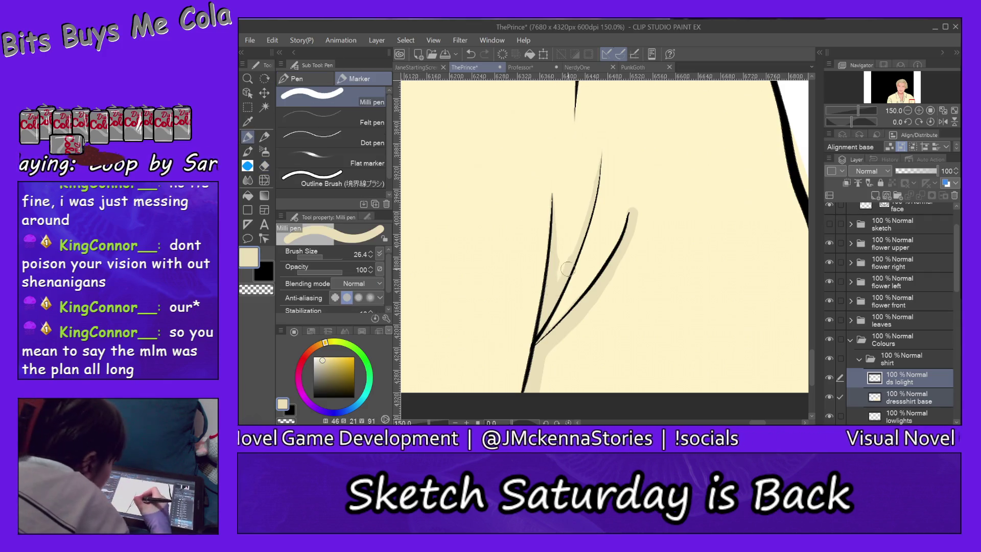
{"action": "left_click", "coordinate": [324, 259]}
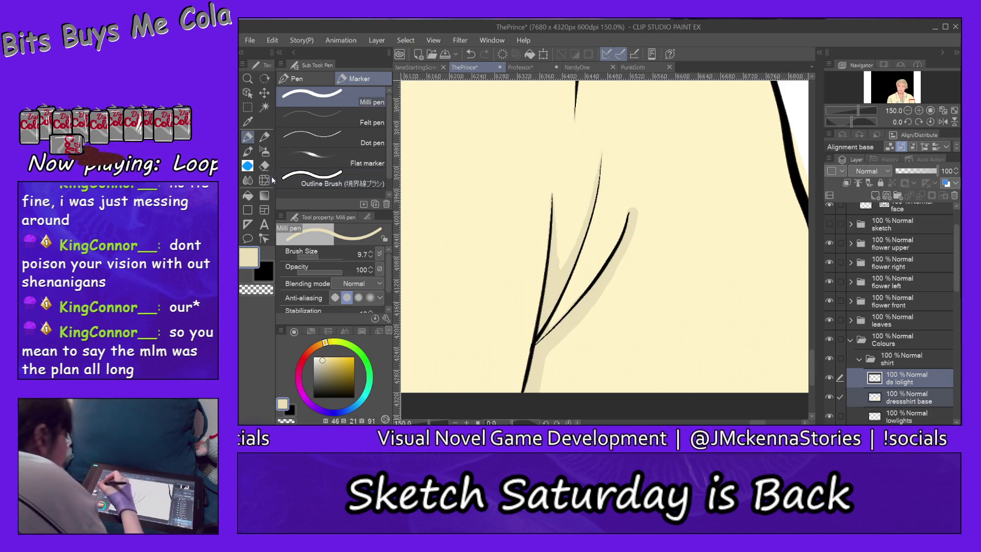
{"action": "key", "text": "e"}
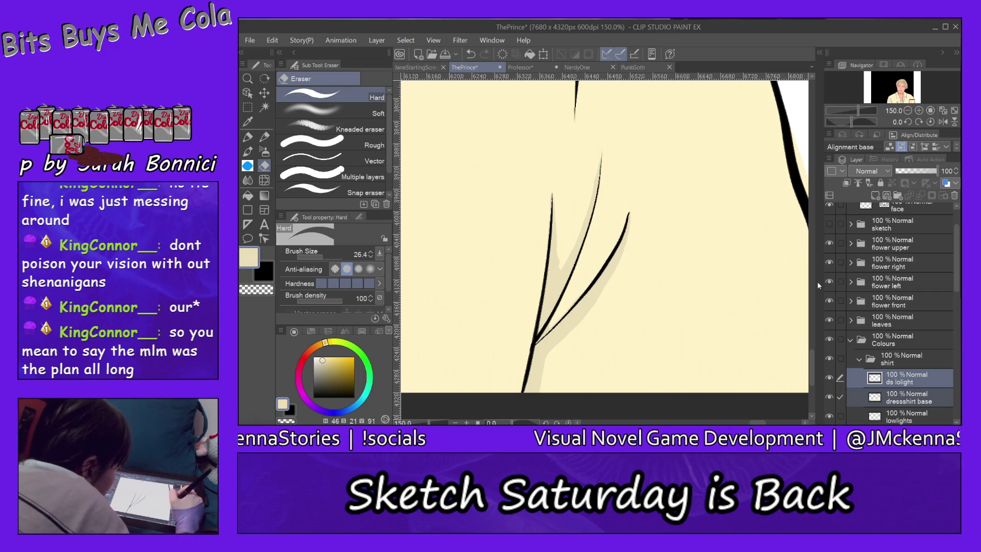
{"action": "mouse_move", "coordinate": [812, 353]}
{"action": "left_mouse_down"}
{"action": "mouse_move", "coordinate": [809, 317]}
{"action": "mouse_move", "coordinate": [813, 328]}
{"action": "left_mouse_up"}
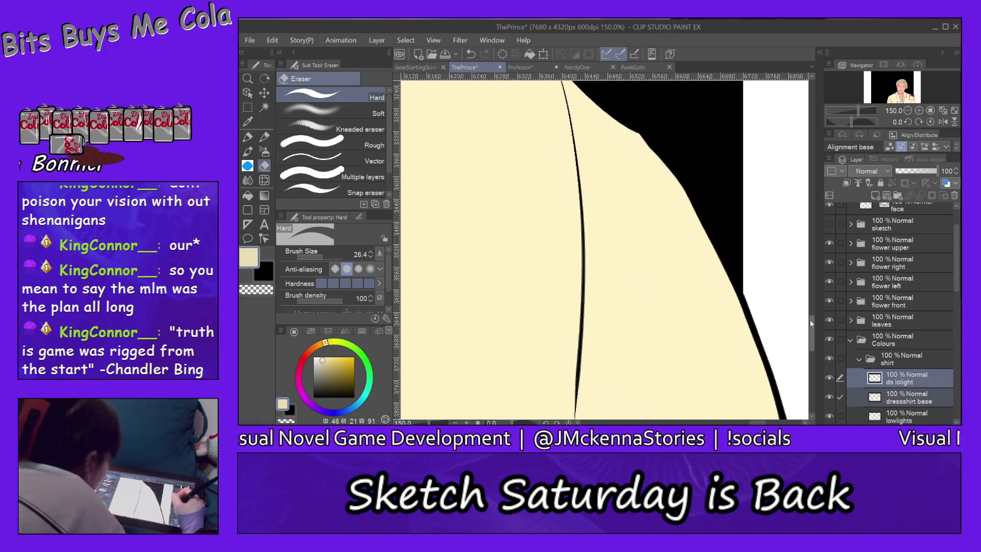
Step: Zoom out to 100% and raise the Milli pen size to 26.4
{"action": "left_click", "coordinate": [247, 78]}
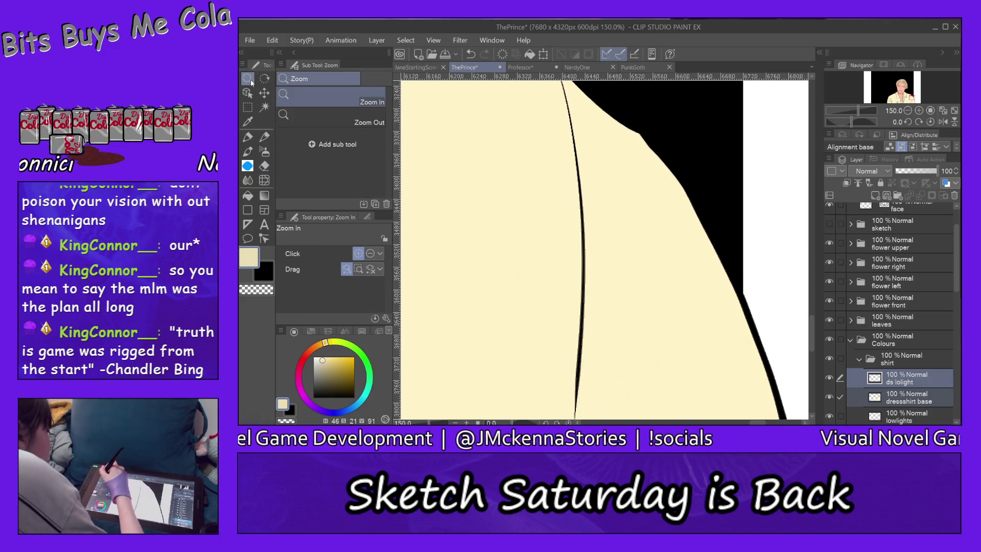
{"action": "left_click", "coordinate": [323, 117]}
{"action": "left_click", "coordinate": [508, 165]}
{"action": "left_click", "coordinate": [247, 137]}
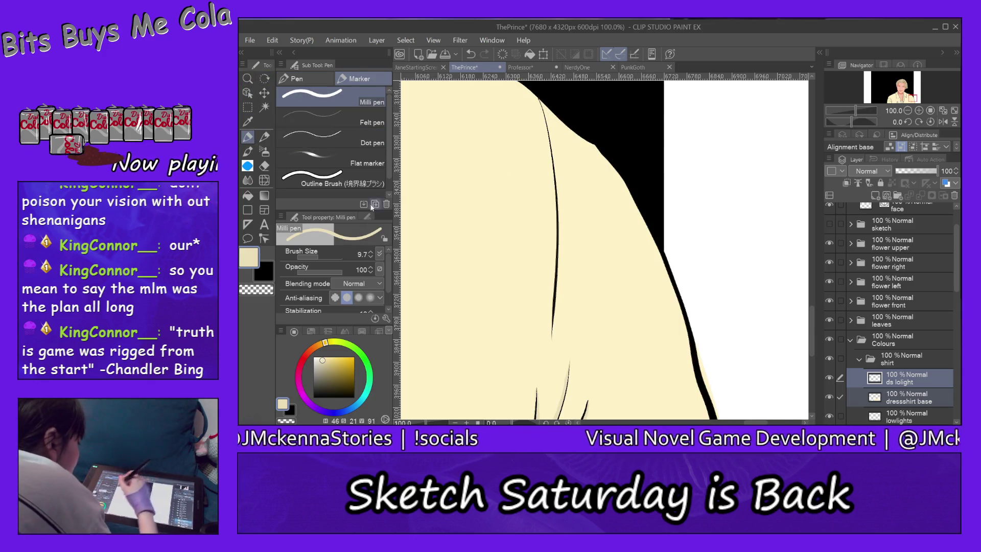
{"action": "left_click_drag", "start_coordinate": [321, 262], "coordinate": [342, 257]}
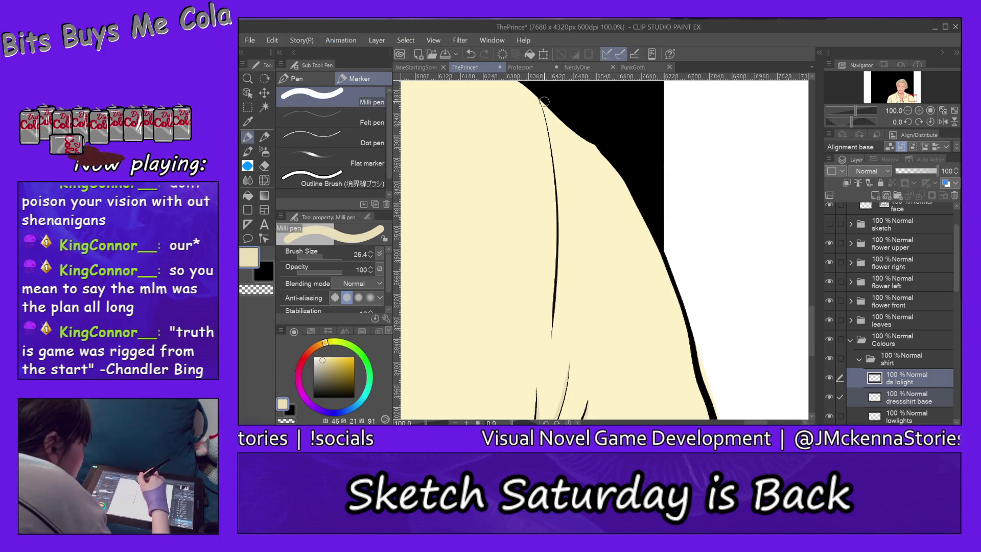
Step: Shade along the long black line near the shirt edge, then zoom in to 200% on it
{"action": "left_click_drag", "start_coordinate": [544, 100], "coordinate": [560, 165]}
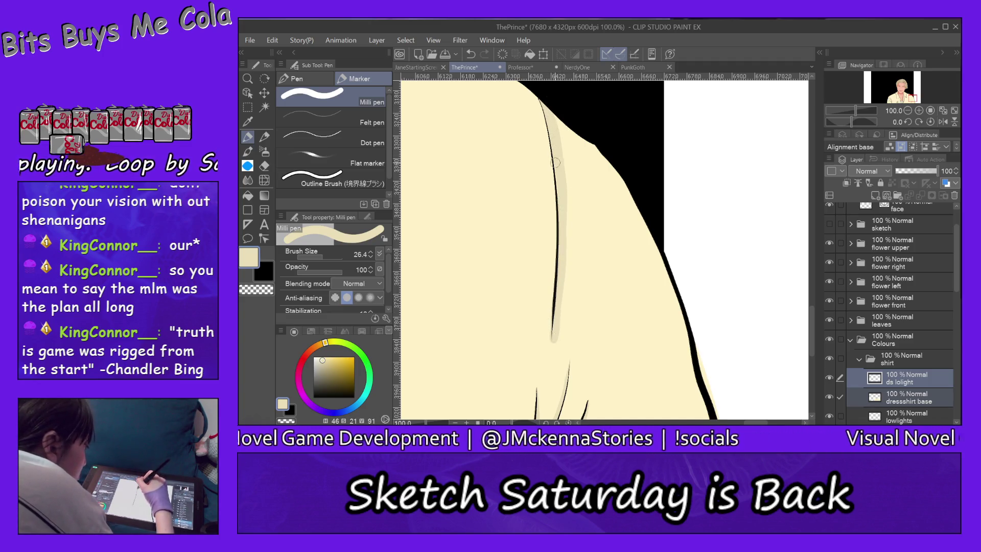
{"action": "left_click", "coordinate": [265, 165]}
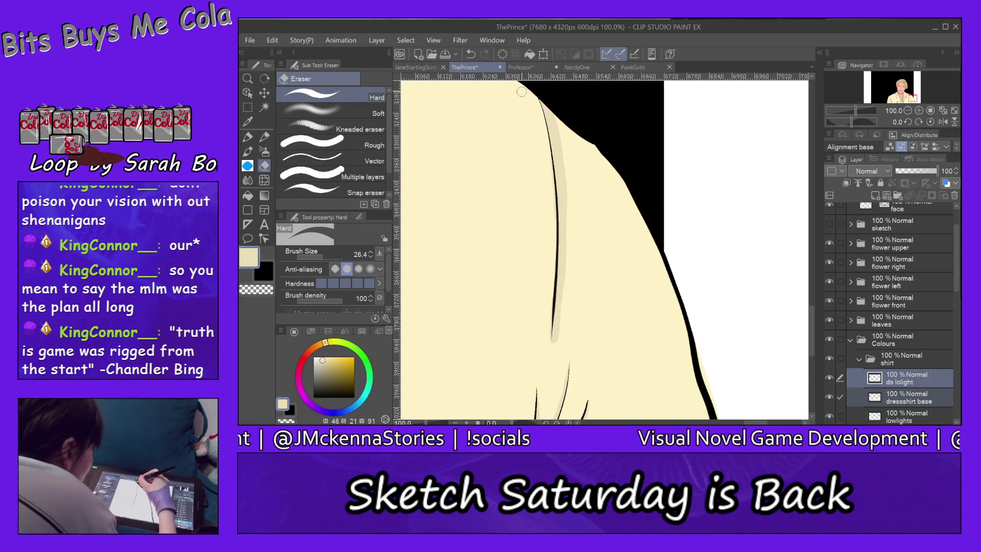
{"action": "key", "text": "slash"}
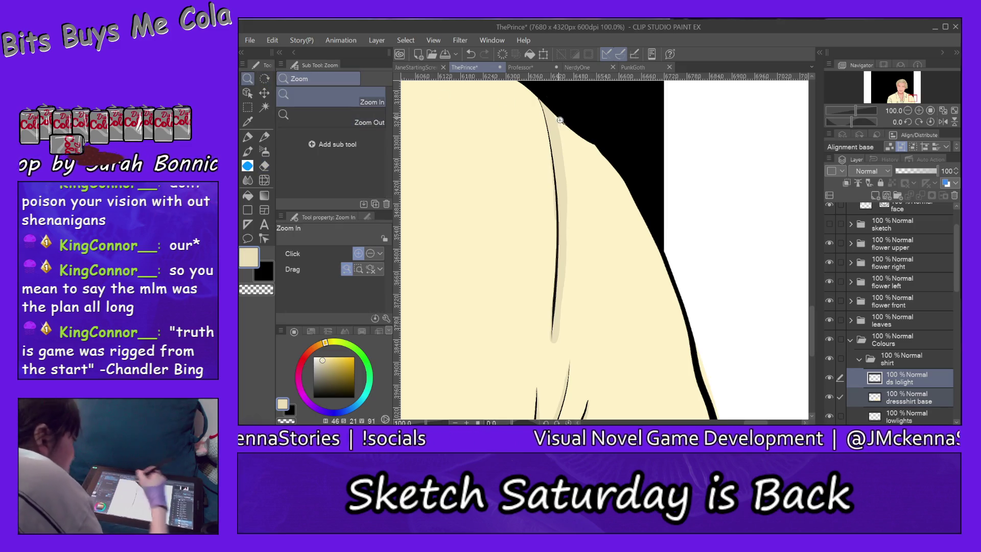
{"action": "left_click", "coordinate": [560, 121]}
{"action": "left_click", "coordinate": [561, 120]}
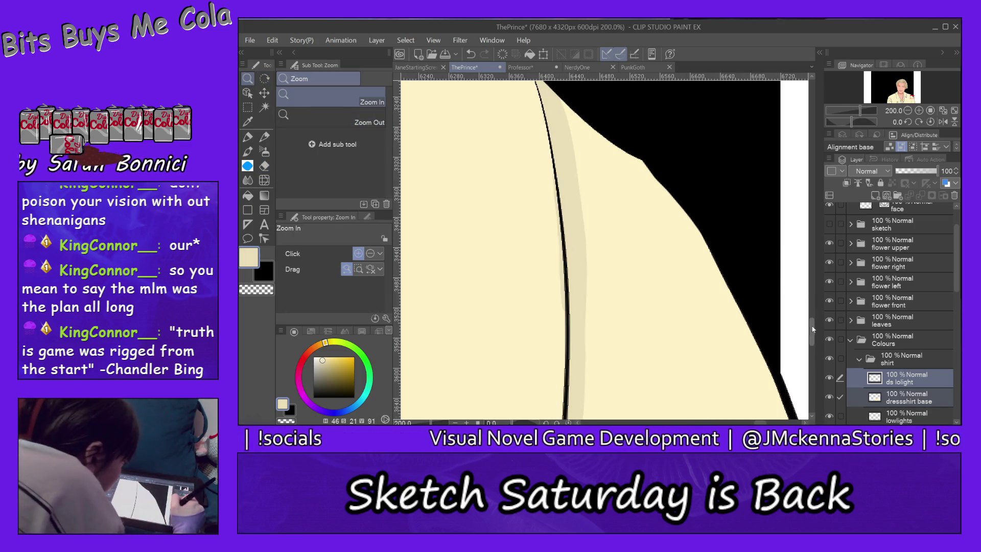
{"action": "left_click_drag", "start_coordinate": [813, 330], "coordinate": [817, 320]}
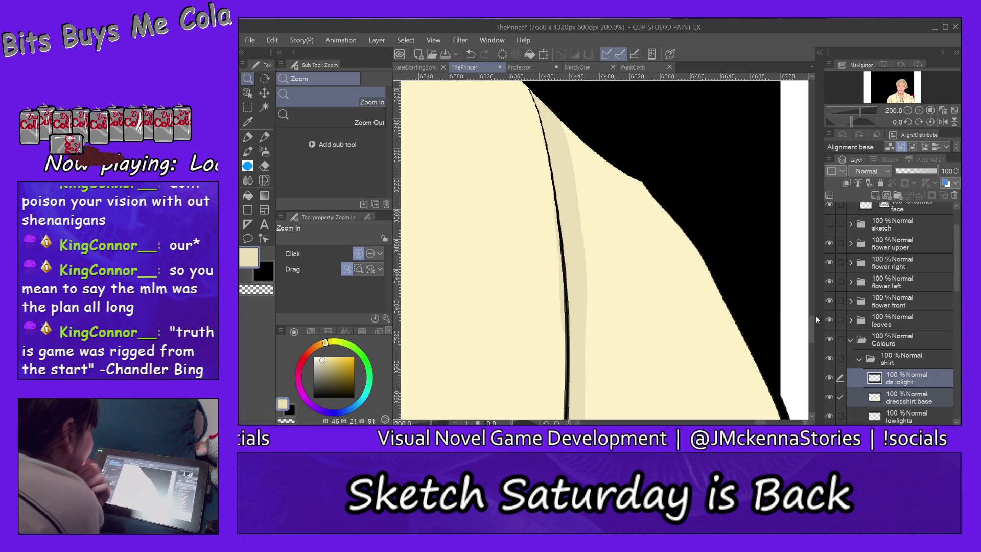
Step: Erase the pale strip beside the long fold line down to a slim edge with the Hard eraser
{"action": "left_click", "coordinate": [262, 168]}
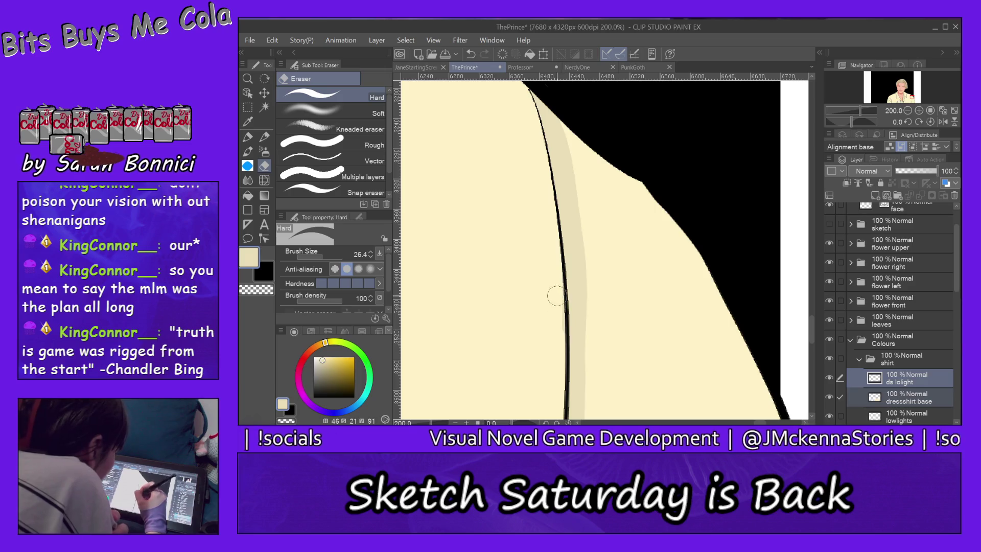
{"action": "left_click_drag", "start_coordinate": [811, 318], "coordinate": [810, 341]}
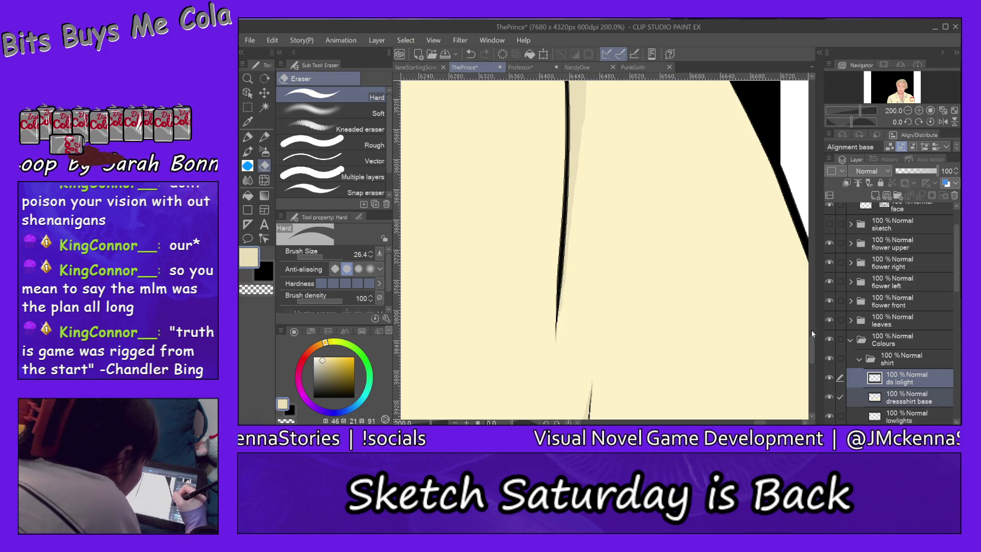
{"action": "left_click_drag", "start_coordinate": [814, 346], "coordinate": [813, 330]}
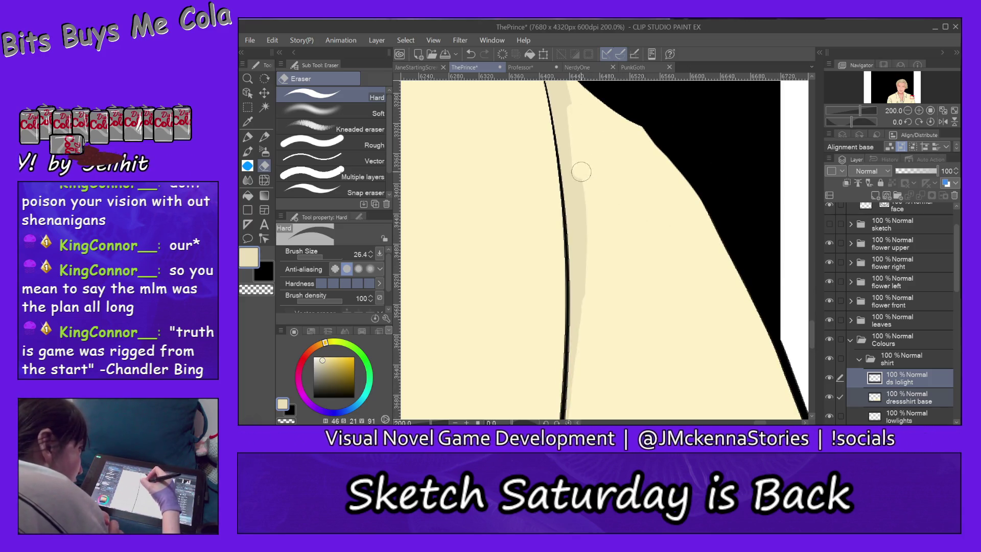
{"action": "left_click_drag", "start_coordinate": [583, 207], "coordinate": [592, 368]}
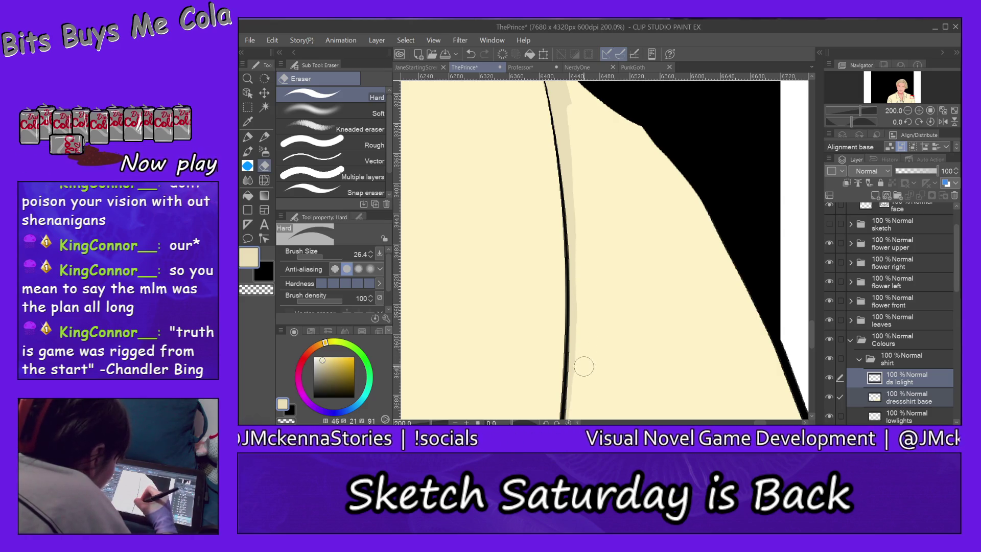
{"action": "left_click_drag", "start_coordinate": [813, 330], "coordinate": [813, 321]}
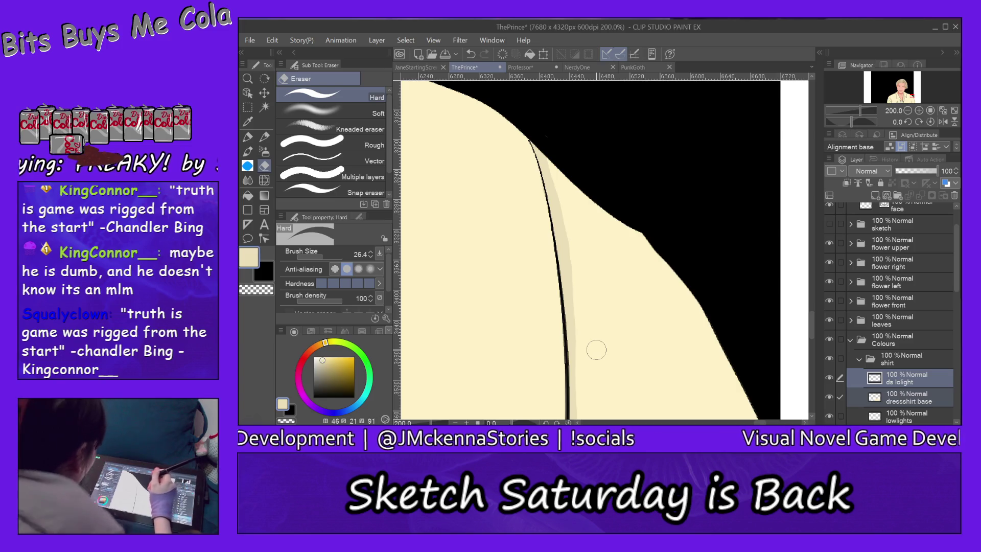
{"action": "key", "text": "ctrl+alt+space"}
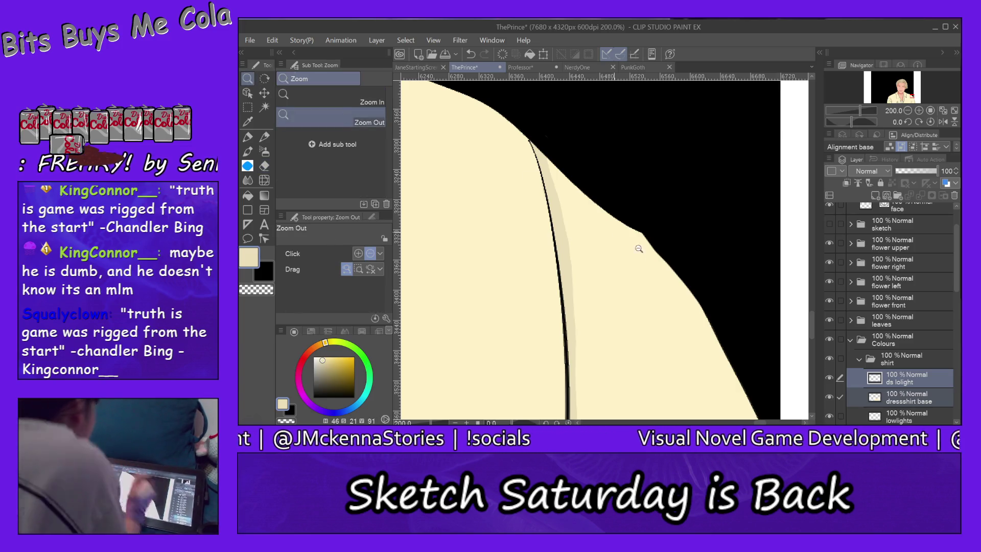
Step: Zoom out to 25% to show the whole portrait, reposition it, and briefly toggle the 4-3 canvas layer
{"action": "left_click", "coordinate": [639, 249]}
{"action": "left_click", "coordinate": [640, 277]}
{"action": "left_click", "coordinate": [642, 304]}
{"action": "left_click", "coordinate": [639, 305]}
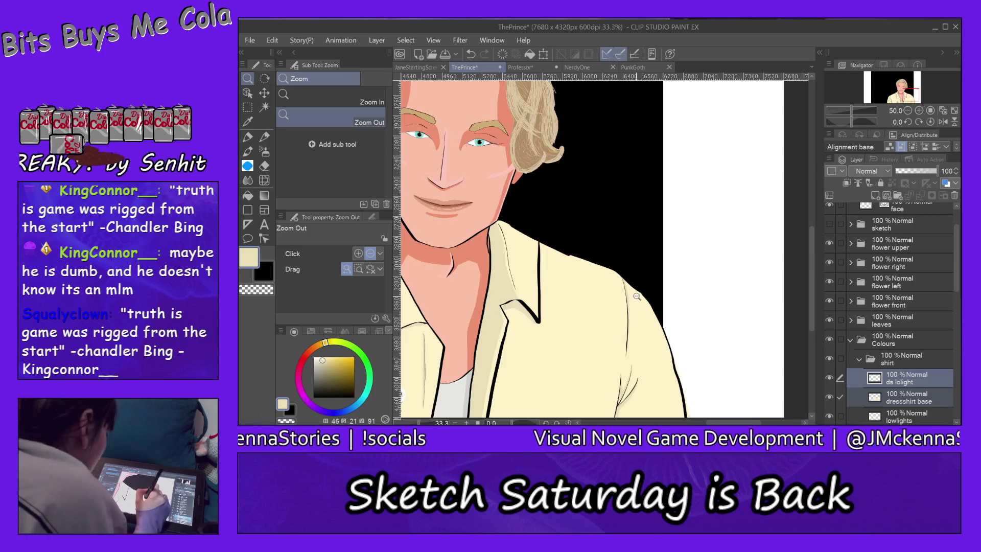
{"action": "left_click", "coordinate": [627, 368]}
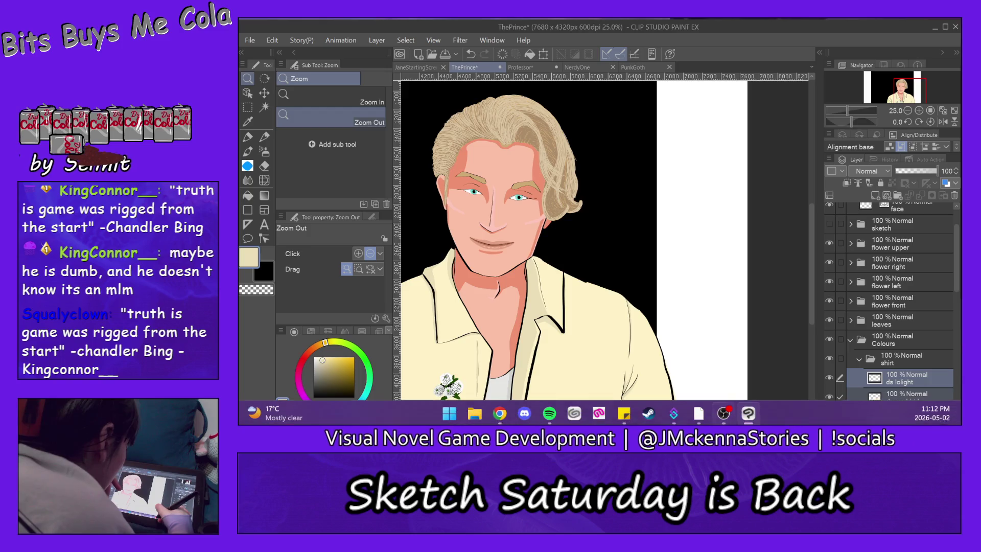
{"action": "left_click_drag", "start_coordinate": [742, 422], "coordinate": [722, 413]}
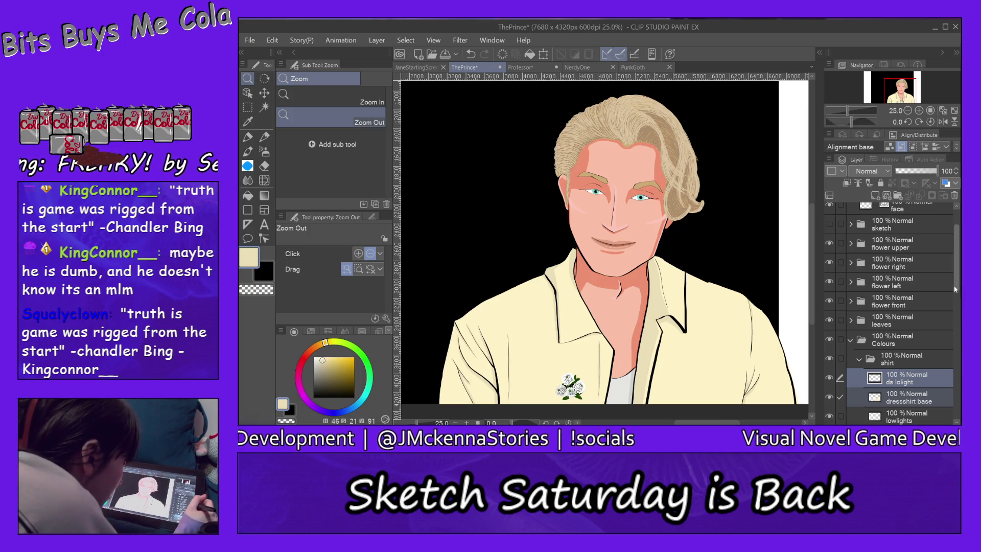
{"action": "scroll", "coordinate": [890, 323], "scroll_direction": "down", "scroll_amount": 1}
{"action": "scroll", "coordinate": [890, 307], "scroll_direction": "down", "scroll_amount": 5}
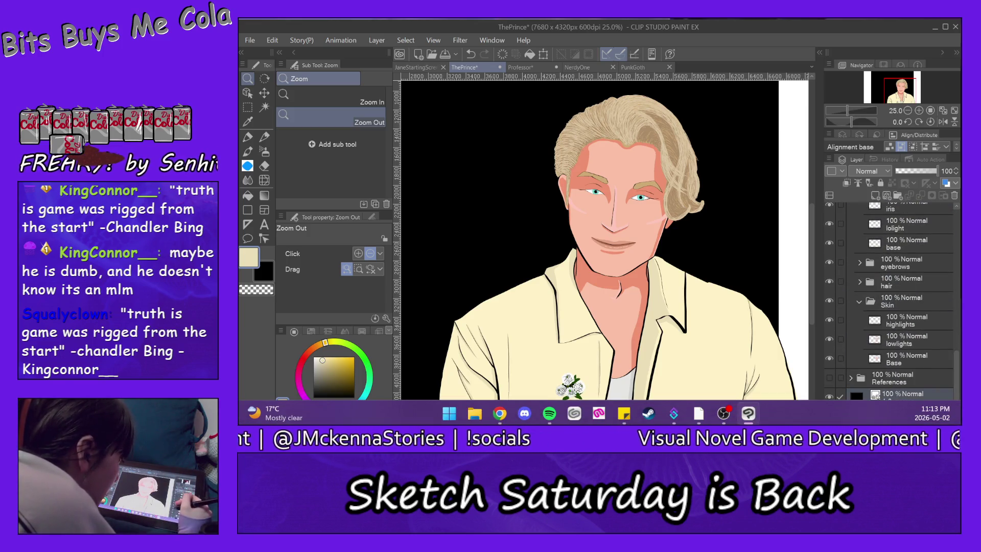
{"action": "left_click", "coordinate": [829, 396]}
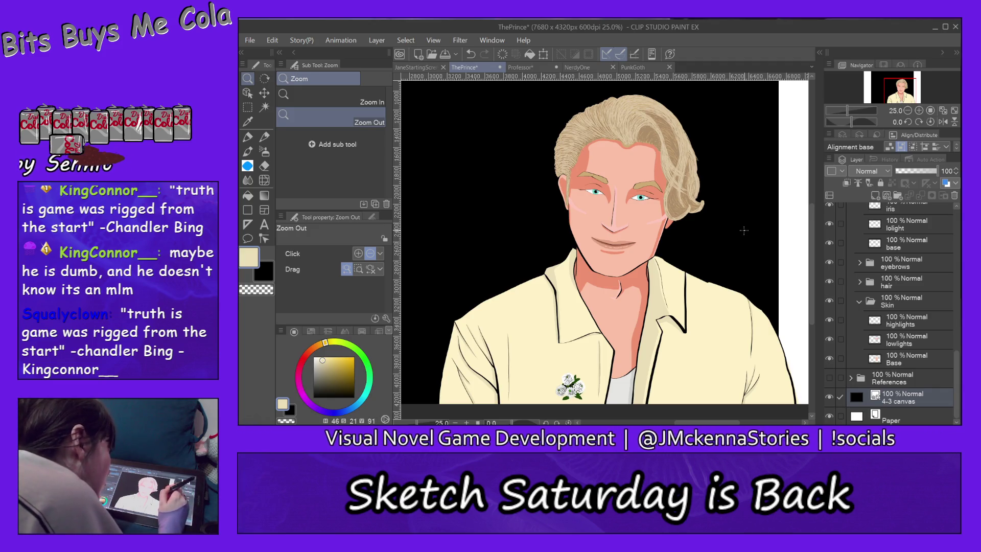
{"action": "left_click", "coordinate": [264, 166]}
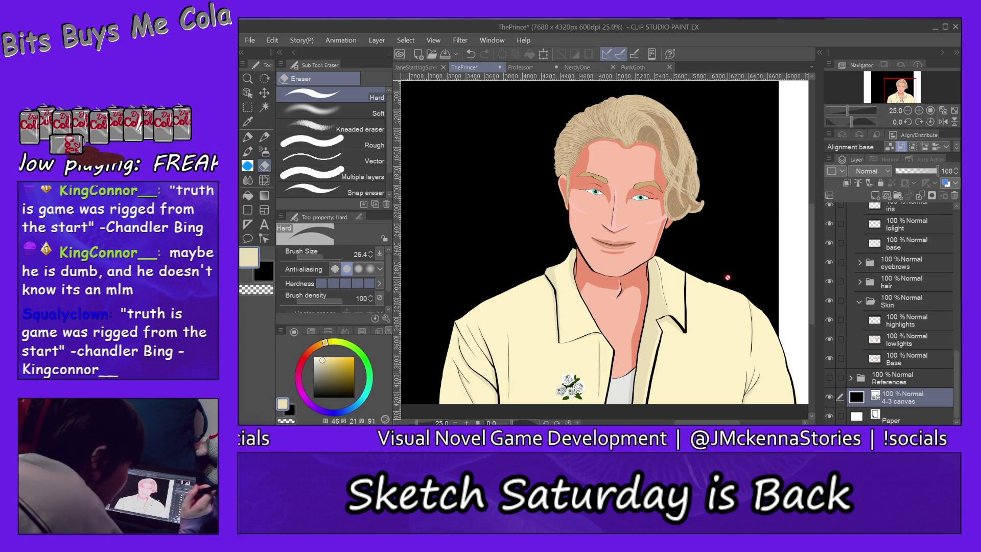
Step: Hide the 4-3 canvas layer, select the dressshirt base layer, and zoom in on the chin and collar
{"action": "left_click", "coordinate": [828, 396]}
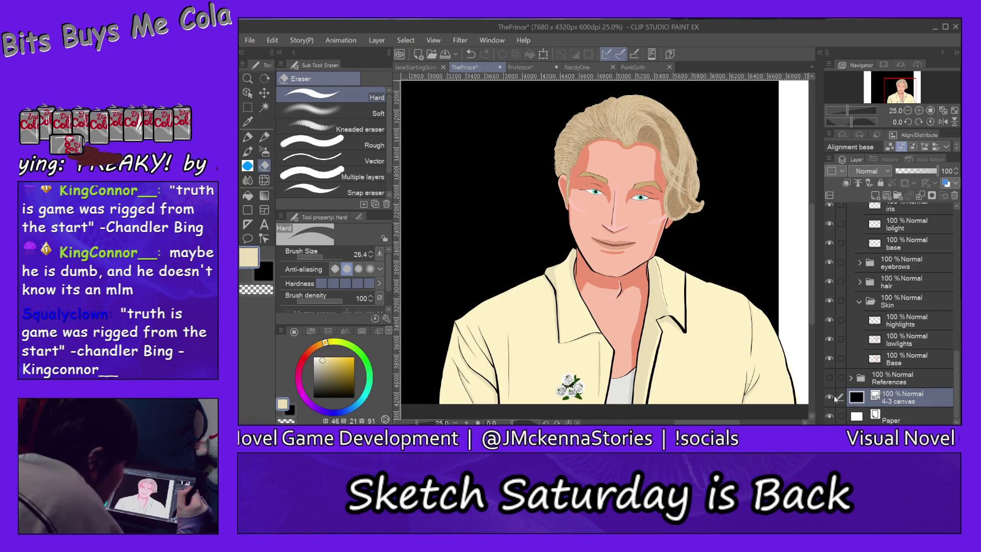
{"action": "left_click", "coordinate": [714, 309], "text": "ctrl+shift"}
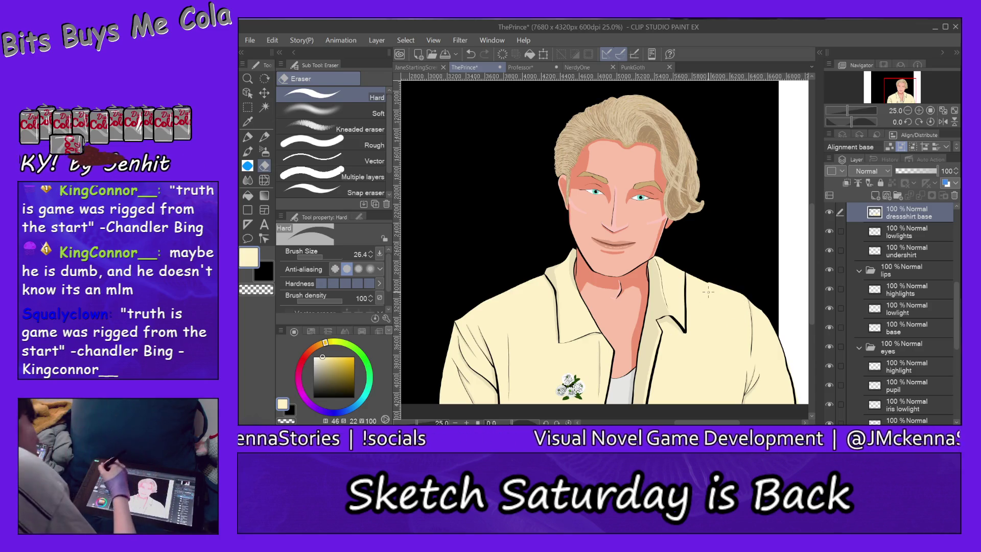
{"action": "left_click", "coordinate": [247, 138]}
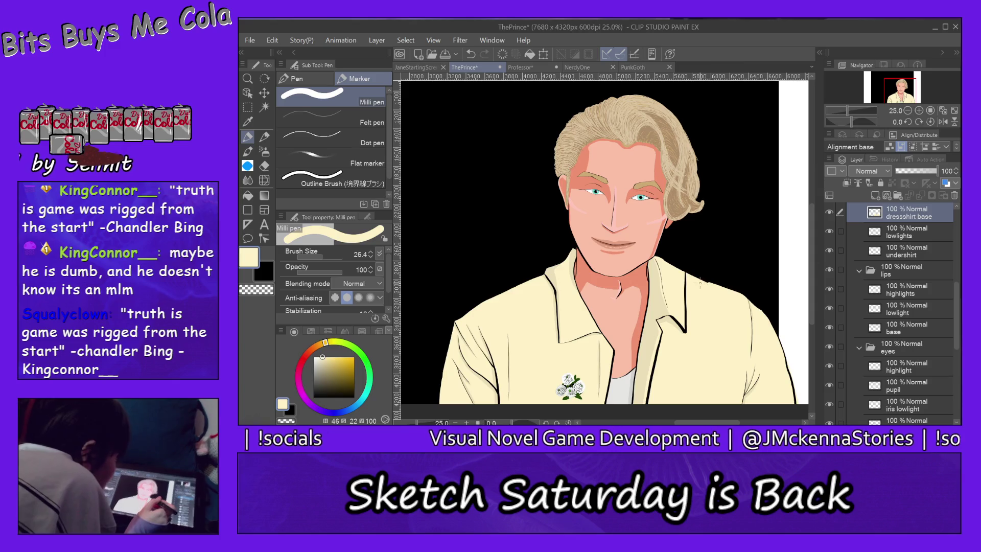
{"action": "left_click", "coordinate": [248, 78]}
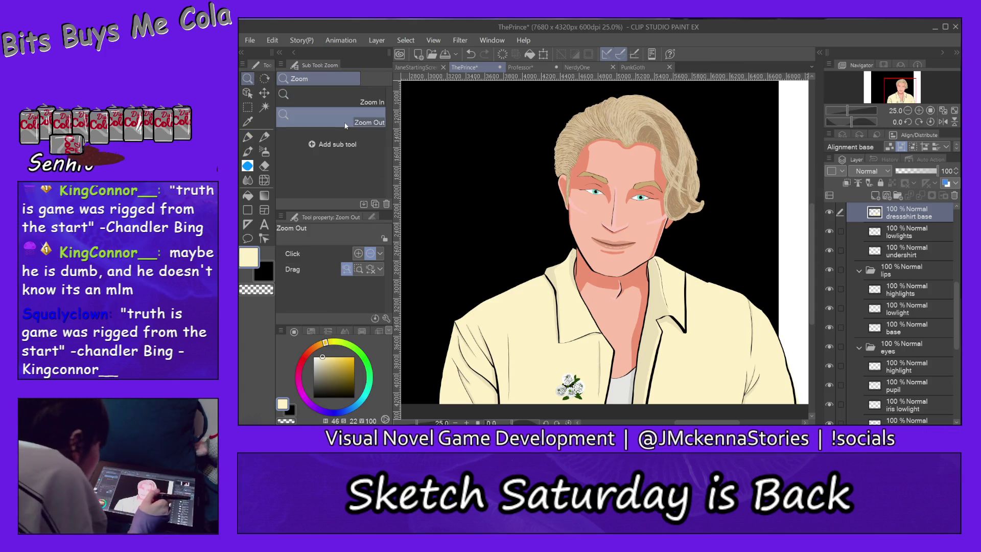
{"action": "left_click", "coordinate": [722, 272]}
{"action": "left_click", "coordinate": [721, 273]}
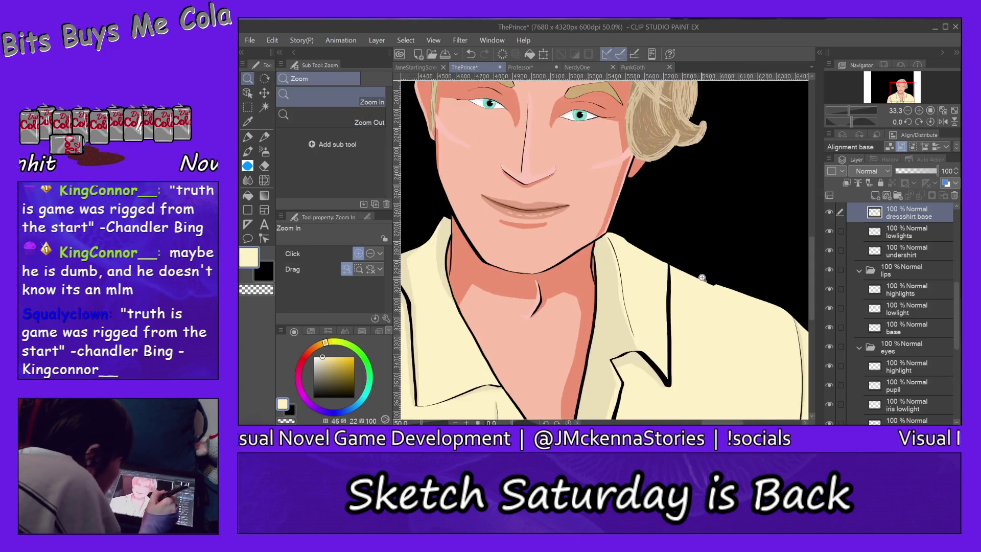
{"action": "left_click", "coordinate": [722, 272]}
Step: Zoom to 100% and paint cream over the black gap along the shirt's top edge
{"action": "key", "text": "p"}
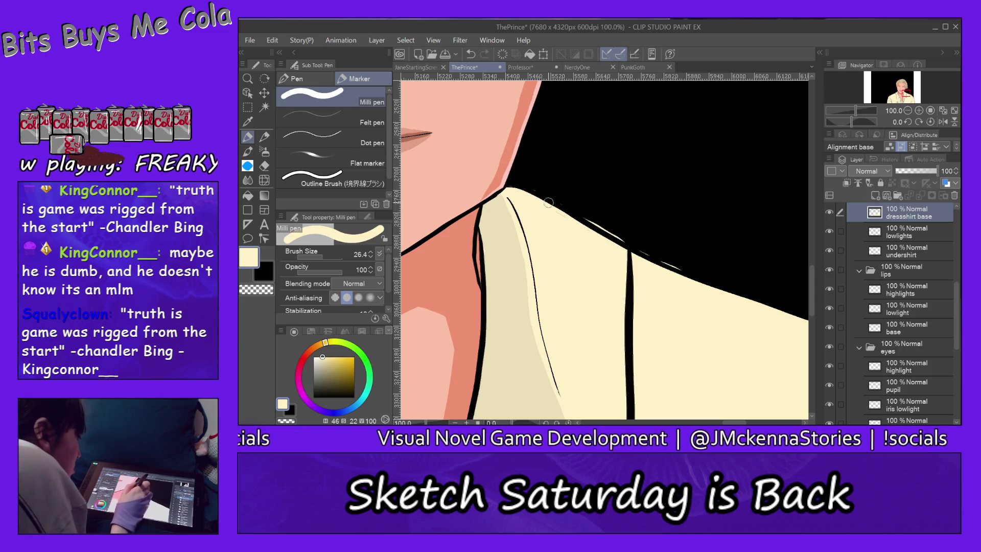
{"action": "left_click_drag", "start_coordinate": [549, 201], "coordinate": [618, 242]}
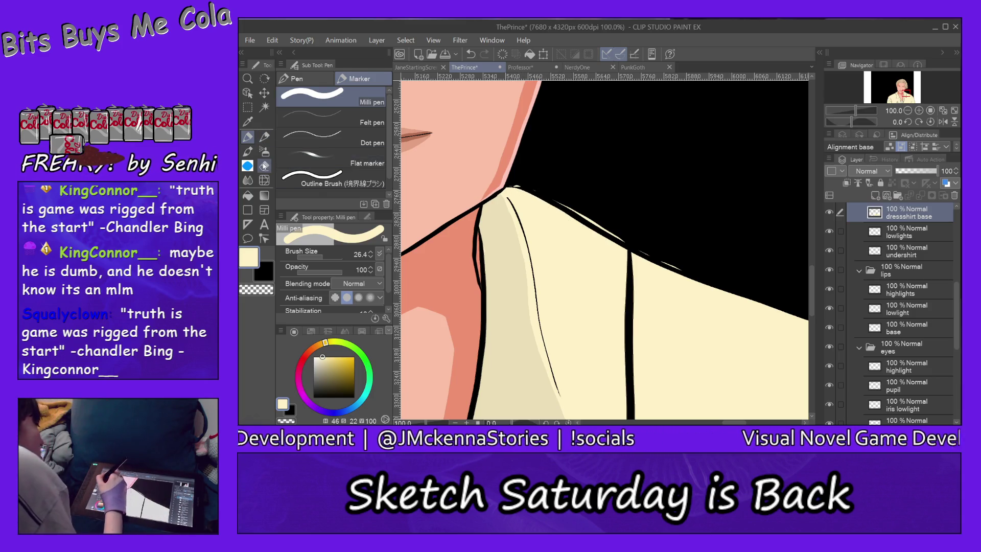
{"action": "key", "text": "e"}
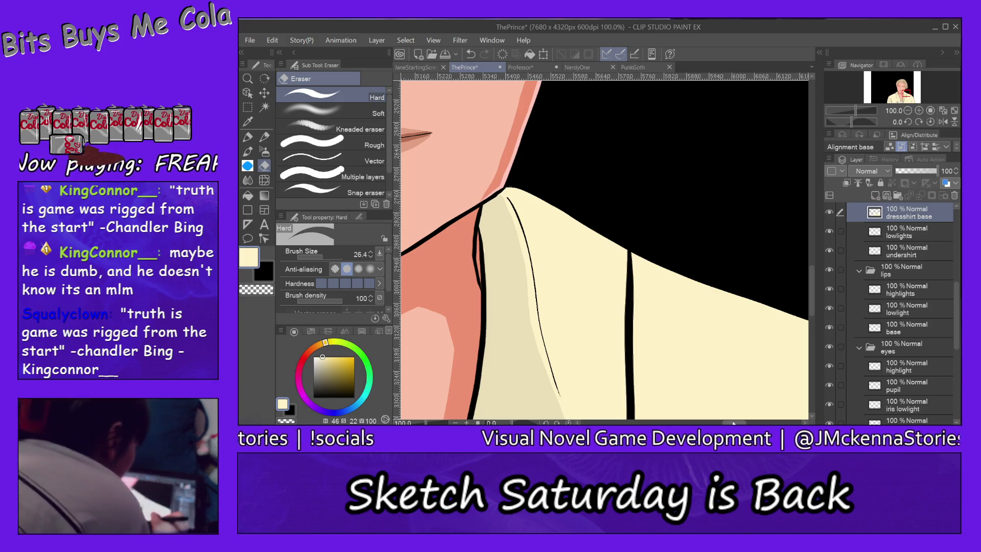
Step: Pan to bring more of the shoulder into view and zoom out slightly
{"action": "mouse_move", "coordinate": [743, 377]}
{"action": "left_mouse_down"}
{"action": "mouse_move", "coordinate": [580, 379]}
{"action": "mouse_move", "coordinate": [594, 371]}
{"action": "left_mouse_up"}
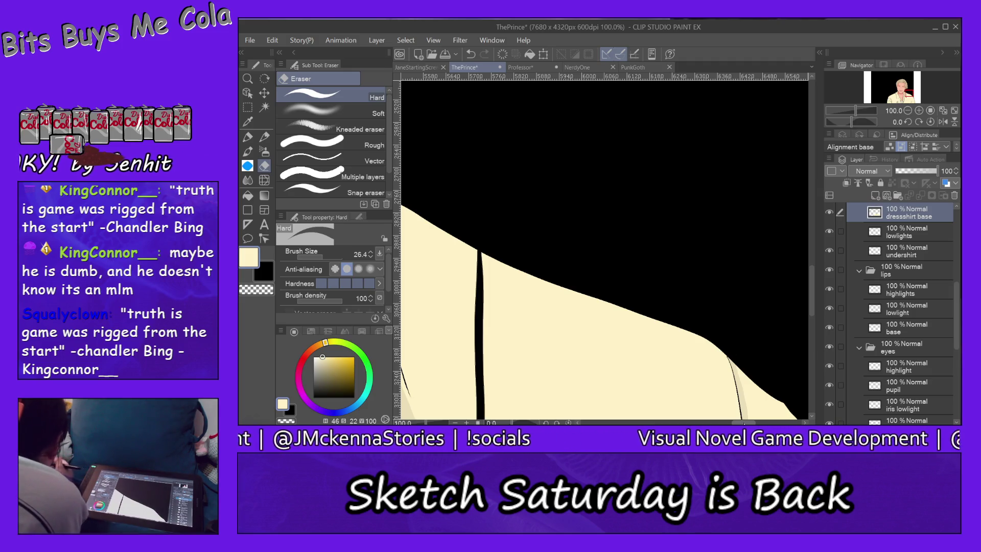
{"action": "left_click", "coordinate": [248, 79]}
{"action": "left_click", "coordinate": [329, 117]}
{"action": "left_click", "coordinate": [593, 203]}
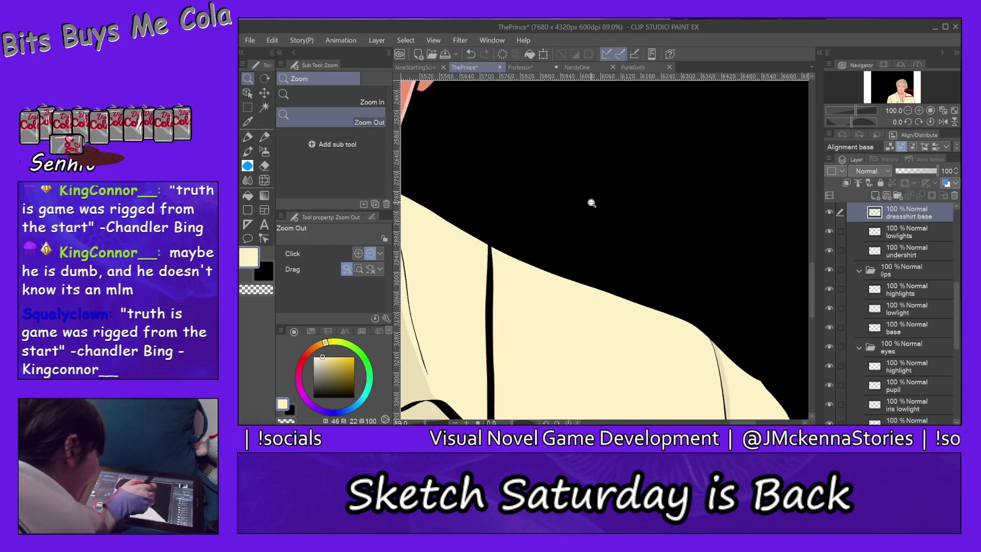
Step: Zoom out to 18.9% to view the whole portrait, then zoom in on the prince's eyes
{"action": "left_click", "coordinate": [723, 171]}
{"action": "left_click", "coordinate": [673, 214]}
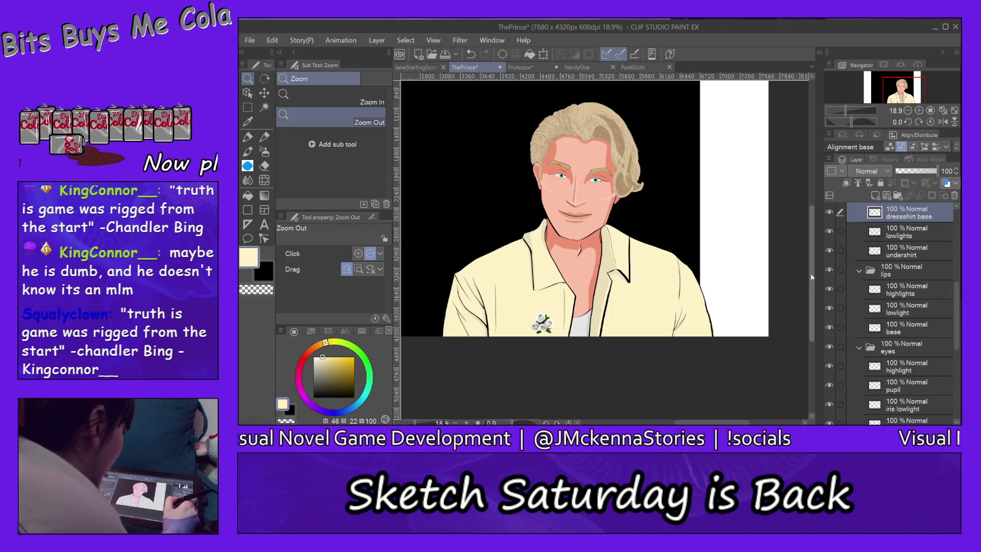
{"action": "left_click_drag", "start_coordinate": [812, 276], "coordinate": [813, 246]}
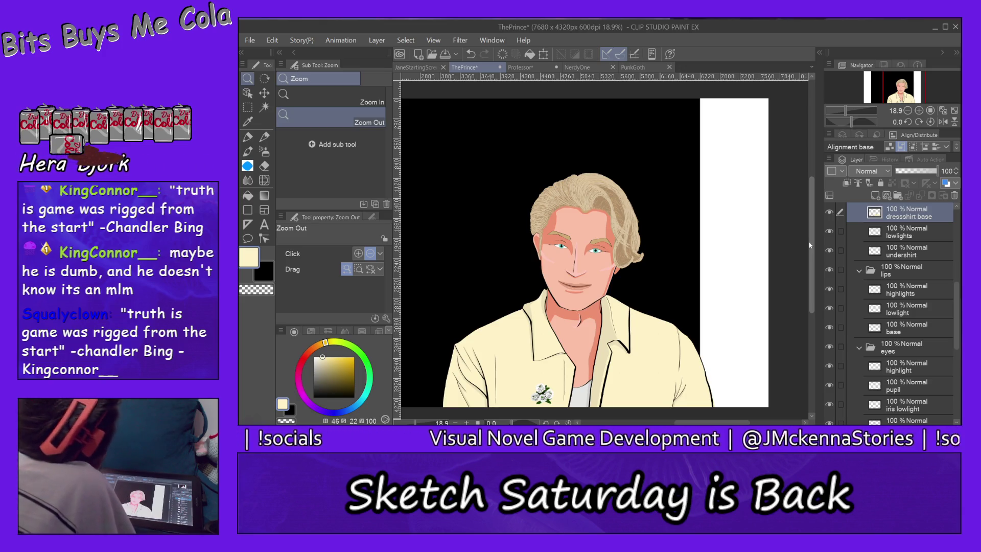
{"action": "left_click", "coordinate": [377, 92]}
{"action": "left_click", "coordinate": [596, 251]}
{"action": "left_click", "coordinate": [596, 252]}
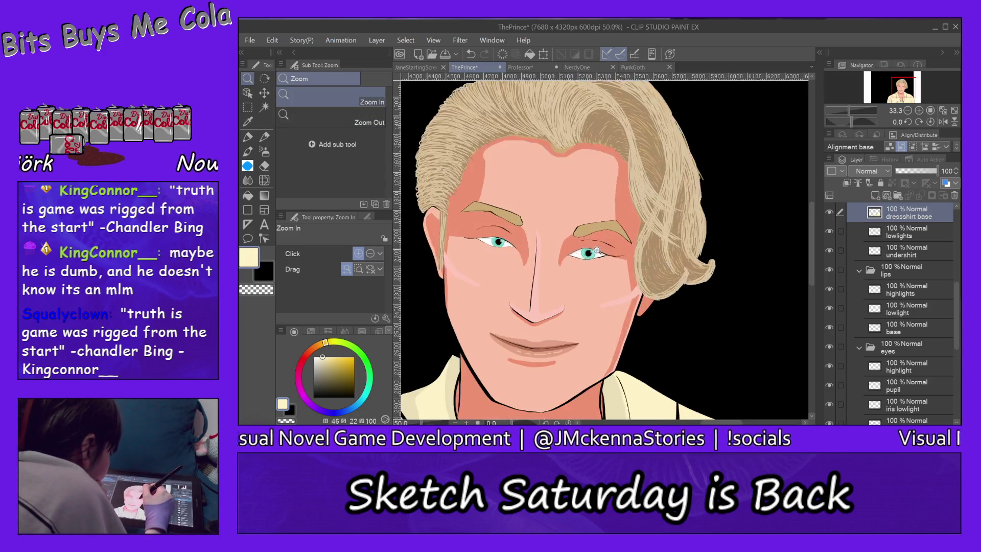
Step: Magnify the eye to 800% and pick the Milli pen on the iris layer
{"action": "left_click", "coordinate": [606, 230]}
{"action": "left_click", "coordinate": [623, 193]}
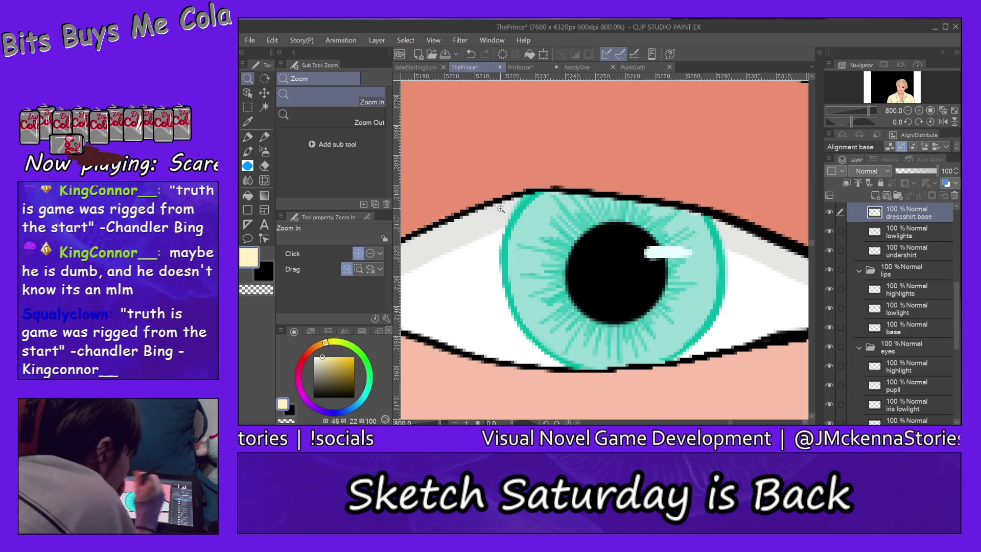
{"action": "left_click", "coordinate": [248, 137]}
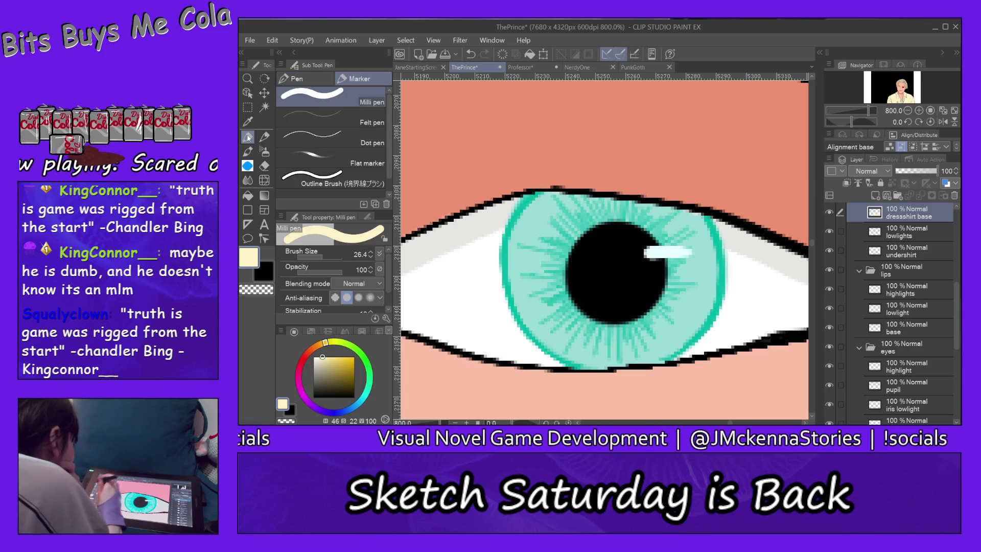
{"action": "left_click", "coordinate": [531, 192], "text": "ctrl+shift"}
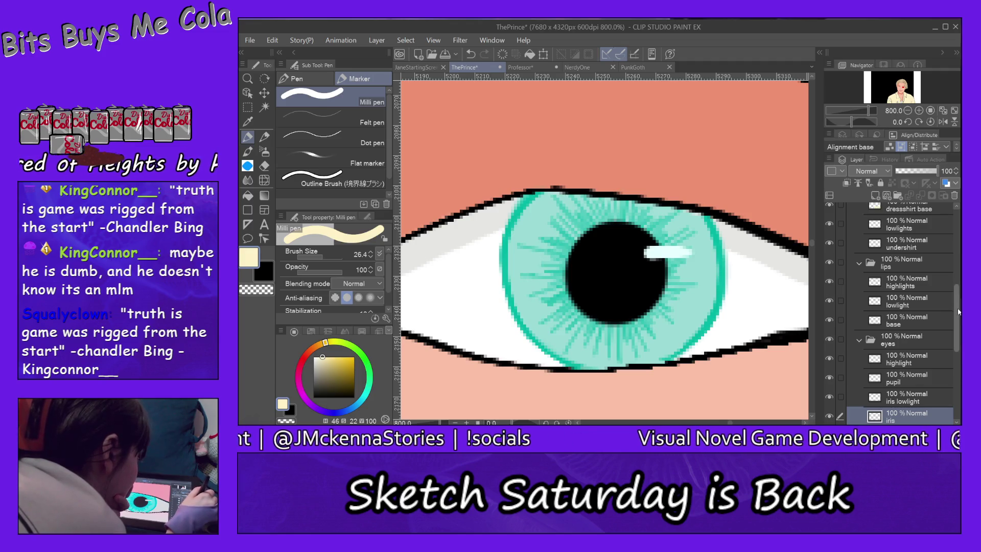
{"action": "scroll", "coordinate": [959, 310], "scroll_direction": "down", "scroll_amount": 3}
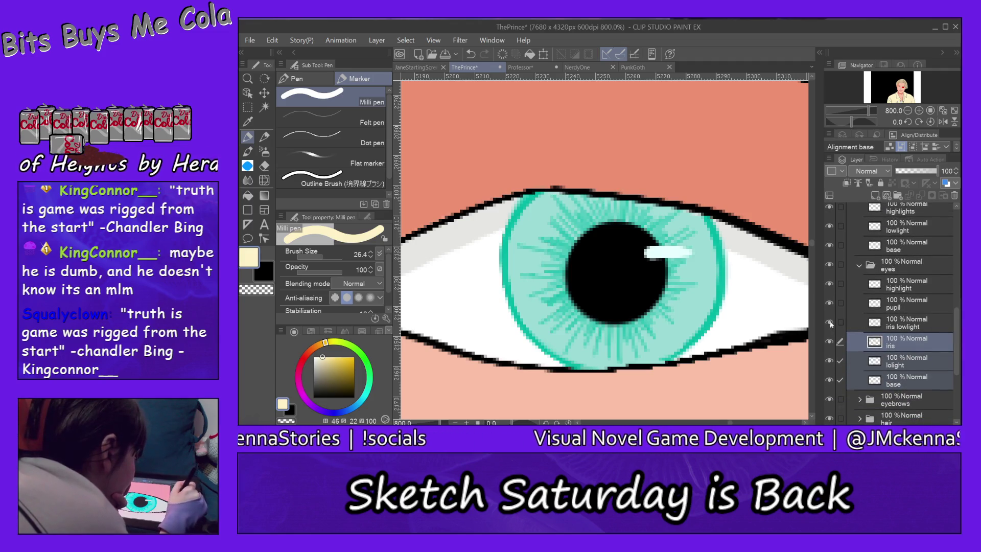
Step: Toggle the iris lowlight layer off and on to compare, then select just the iris layer
{"action": "left_click", "coordinate": [830, 322]}
{"action": "left_click", "coordinate": [830, 322]}
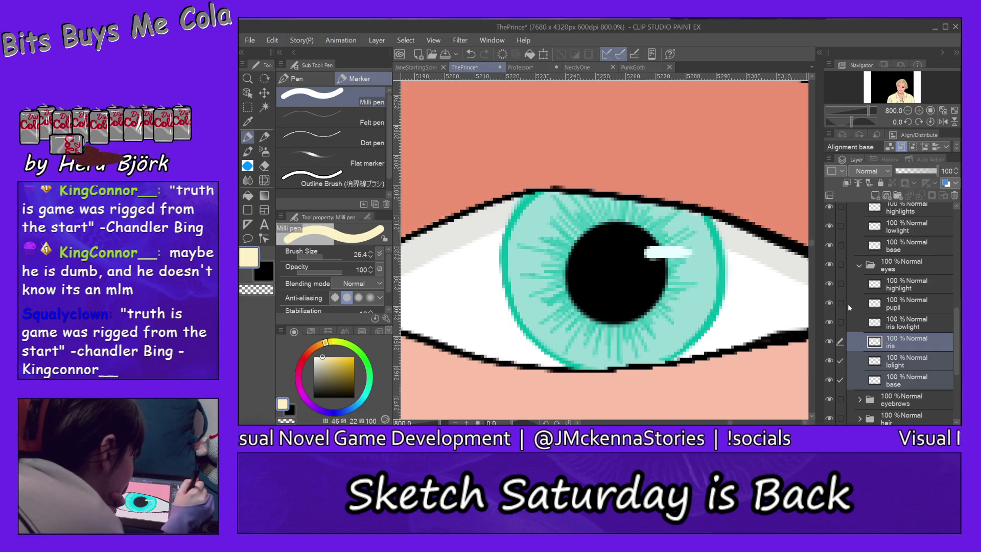
{"action": "left_click", "coordinate": [900, 344]}
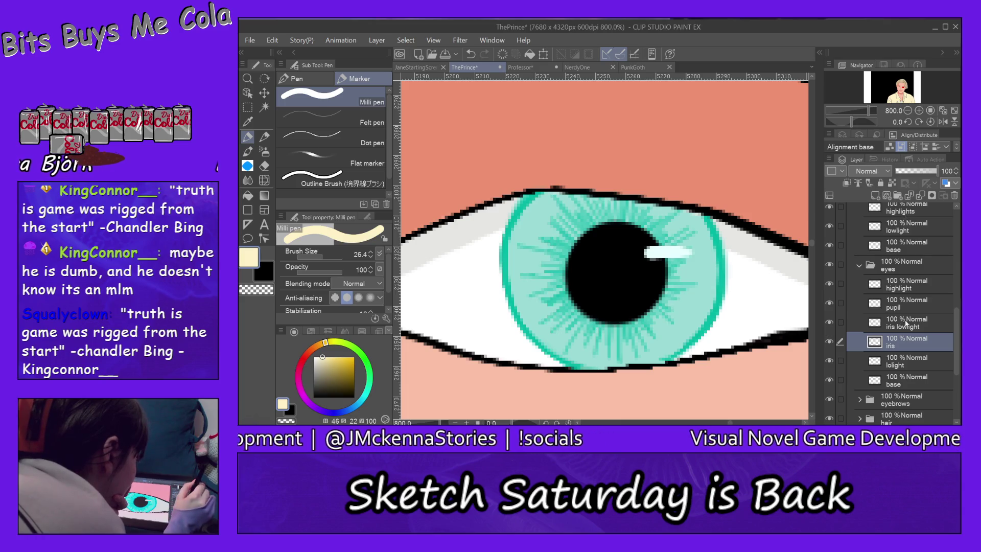
Step: Add a new raster layer above iris lowlight and name it 'iris shadow'
{"action": "left_click", "coordinate": [906, 324]}
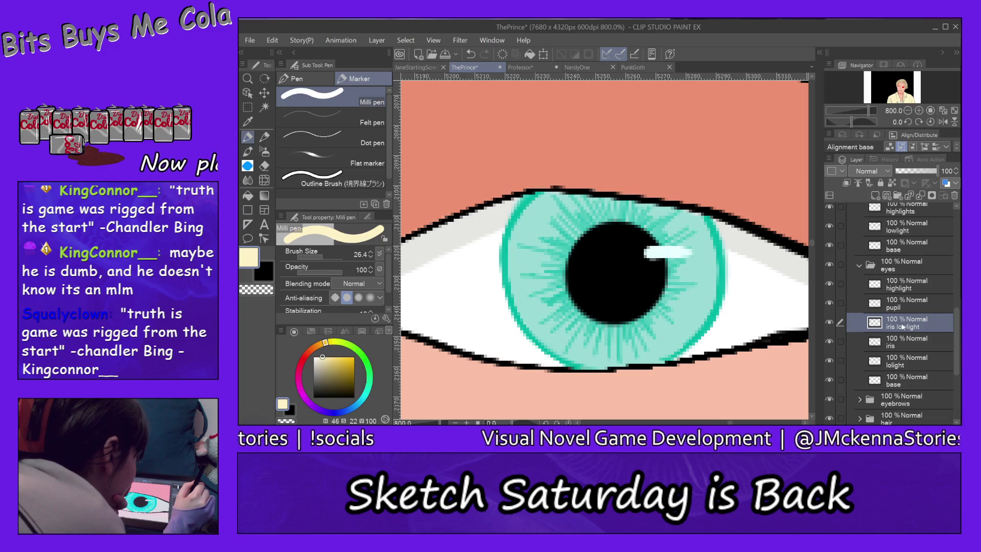
{"action": "left_click", "coordinate": [875, 196]}
{"action": "left_click", "coordinate": [875, 196]}
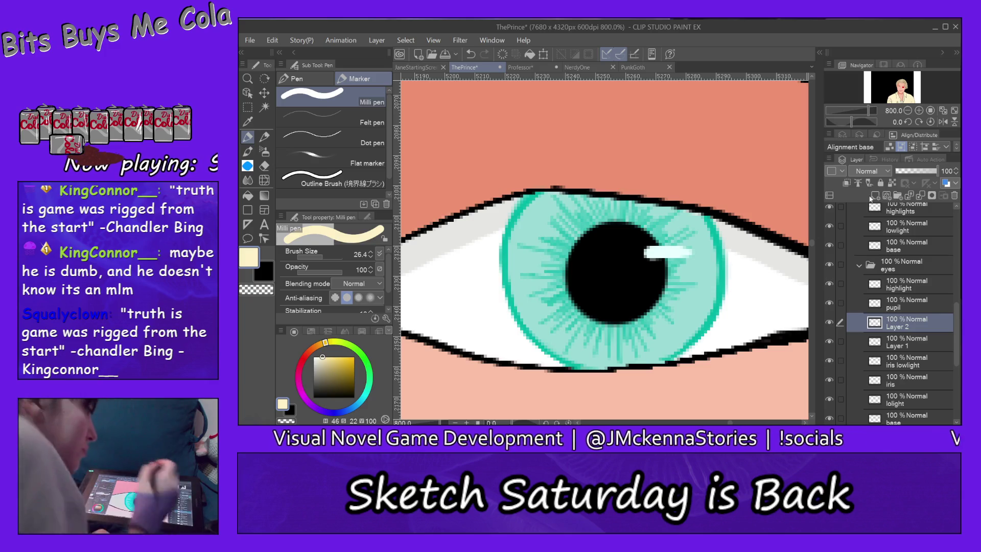
{"action": "double_click", "coordinate": [899, 324]}
{"action": "key", "text": "BackSpace"}
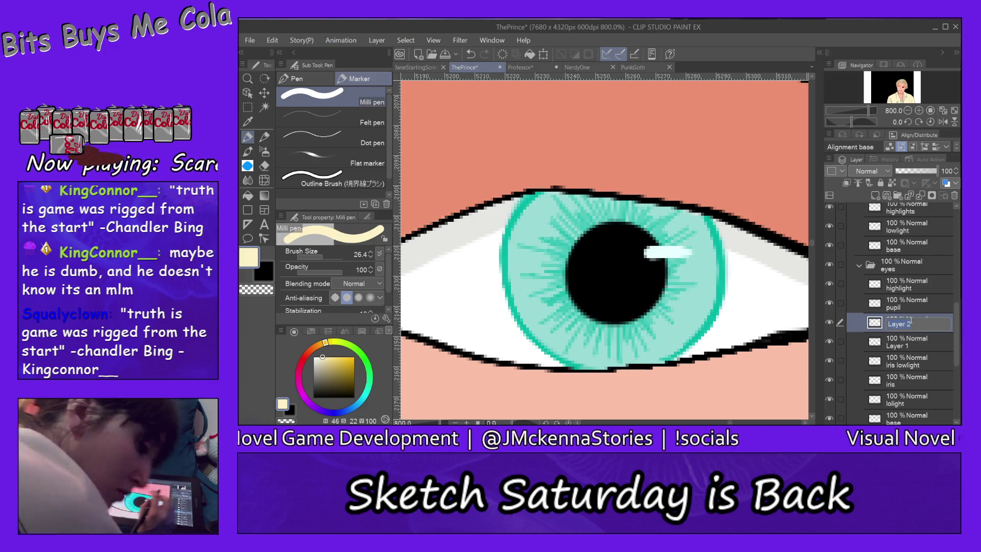
{"action": "type", "text": "ir"}
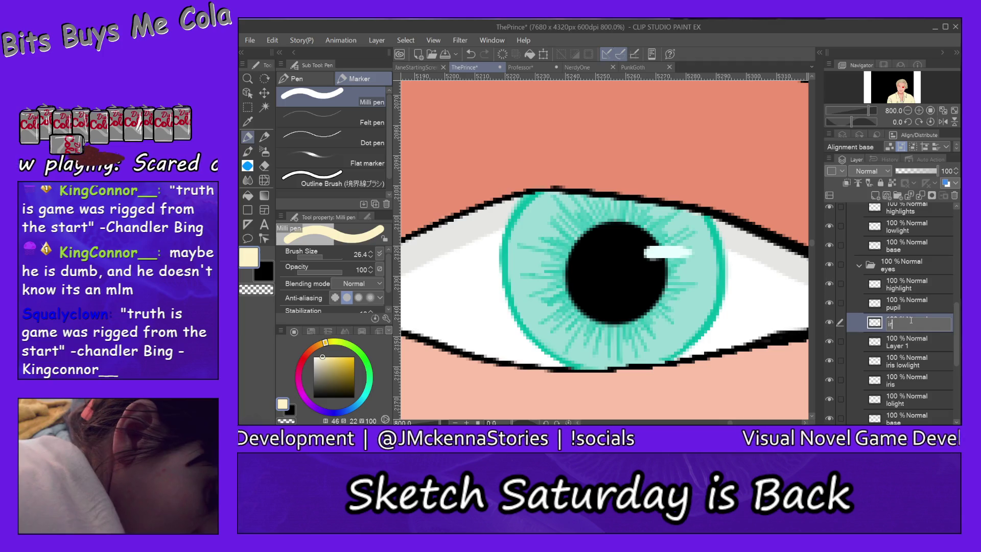
{"action": "type", "text": "is s"}
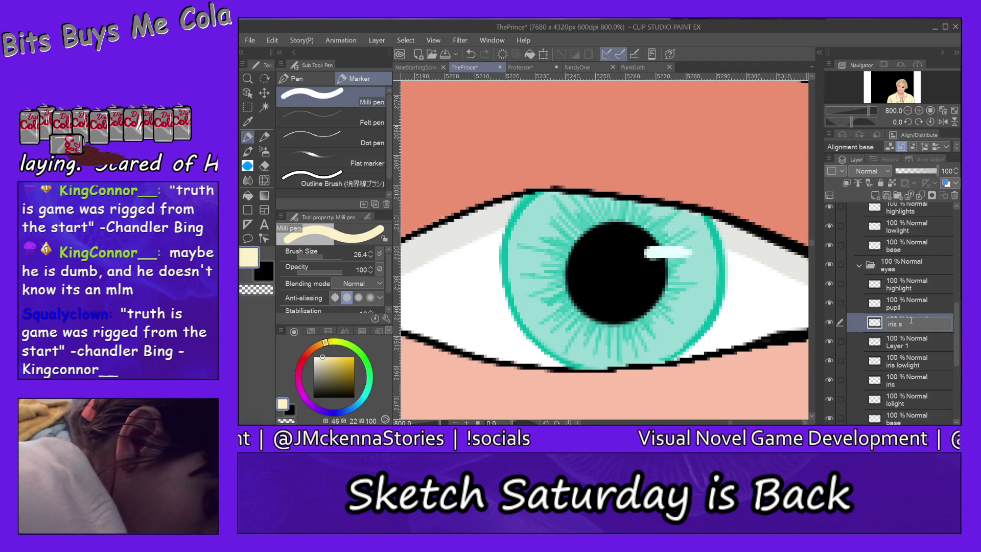
{"action": "type", "text": "haow"}
{"action": "key", "text": "Return"}
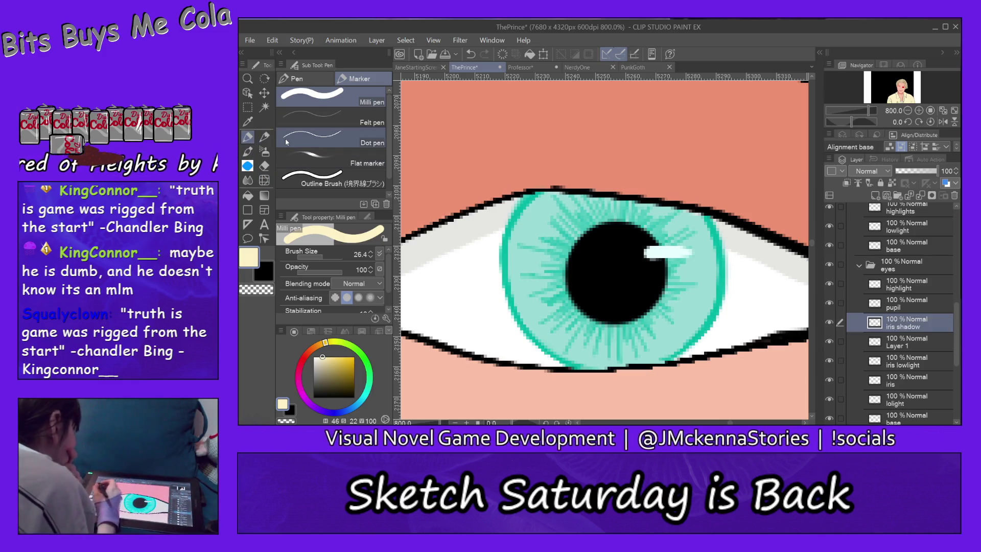
Step: Eyedrop the iris teal, show the Intermediate Color palette and set Milli pen size to 6.4
{"action": "left_click", "coordinate": [550, 201], "text": "alt"}
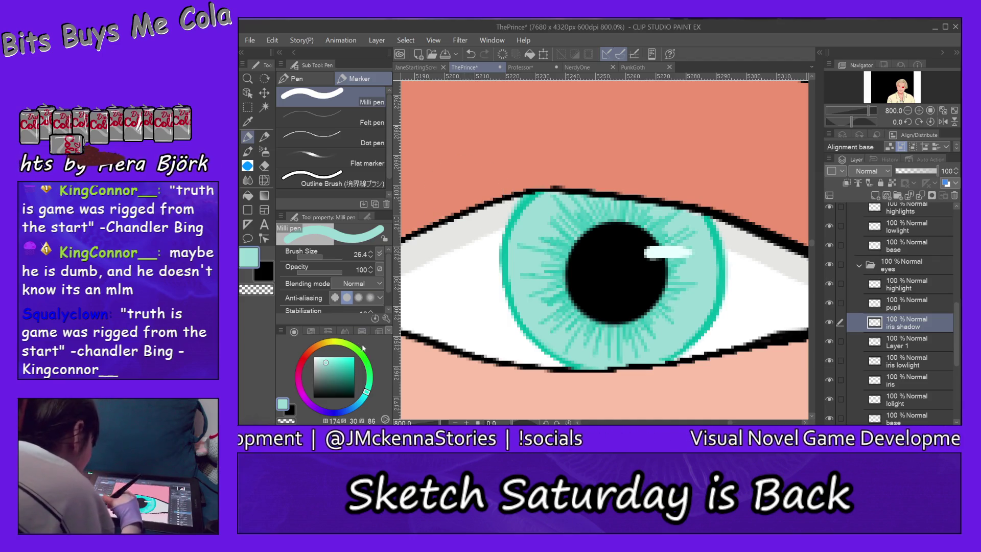
{"action": "left_click", "coordinate": [378, 333]}
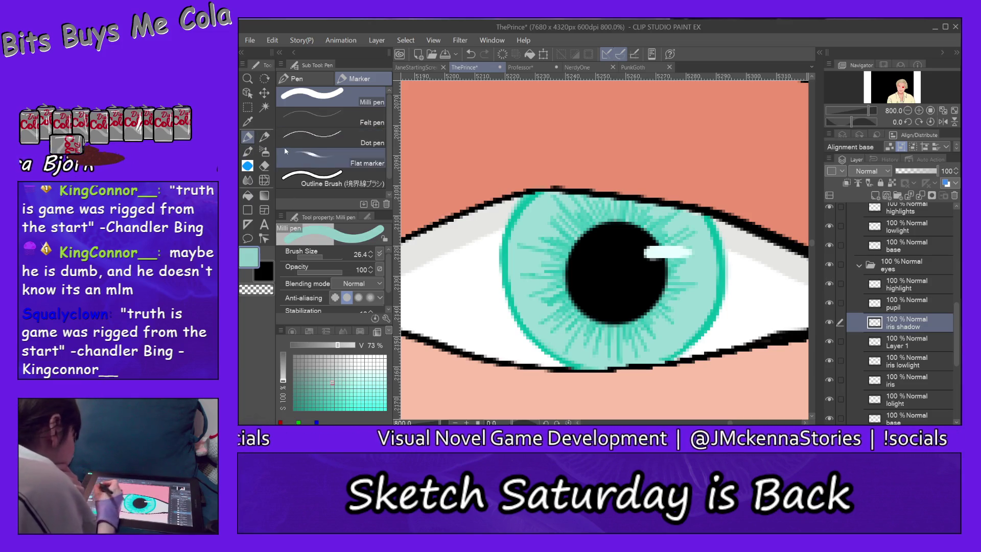
{"action": "left_click", "coordinate": [317, 259]}
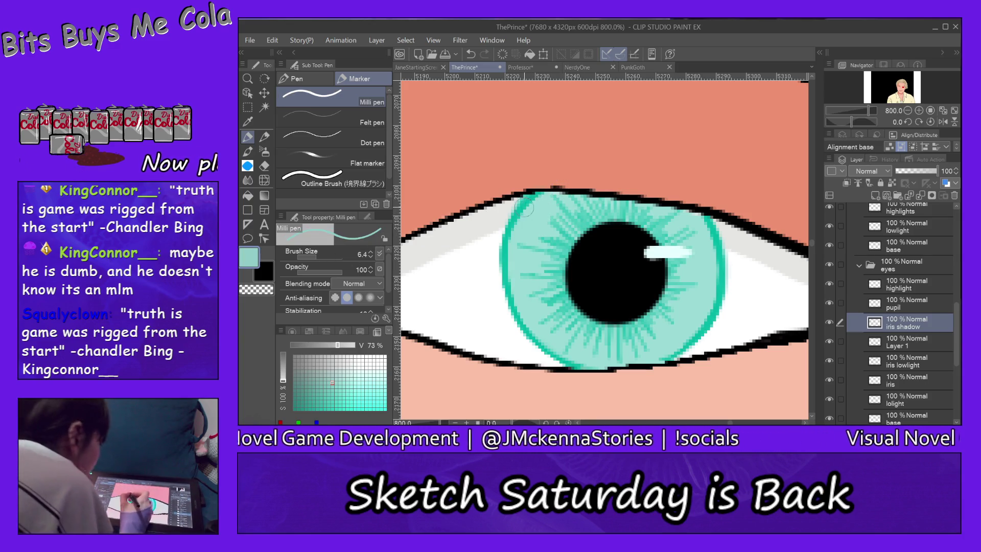
Step: Shade along the upper iris edge in light teal, then move the iris shadow layer below iris lowlight
{"action": "left_click_drag", "start_coordinate": [500, 221], "coordinate": [568, 204]}
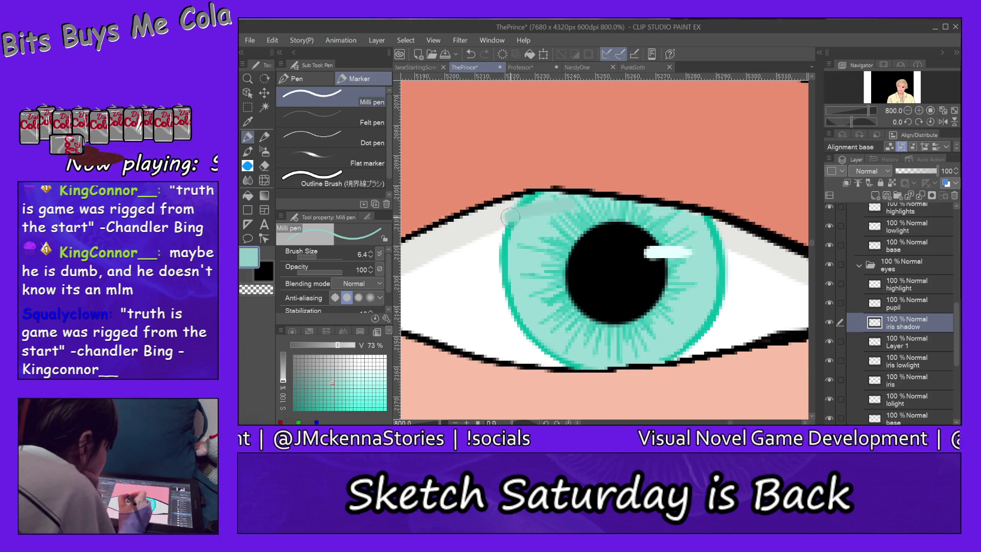
{"action": "mouse_move", "coordinate": [511, 218]}
{"action": "left_mouse_down"}
{"action": "mouse_move", "coordinate": [621, 209]}
{"action": "mouse_move", "coordinate": [738, 242]}
{"action": "left_mouse_up"}
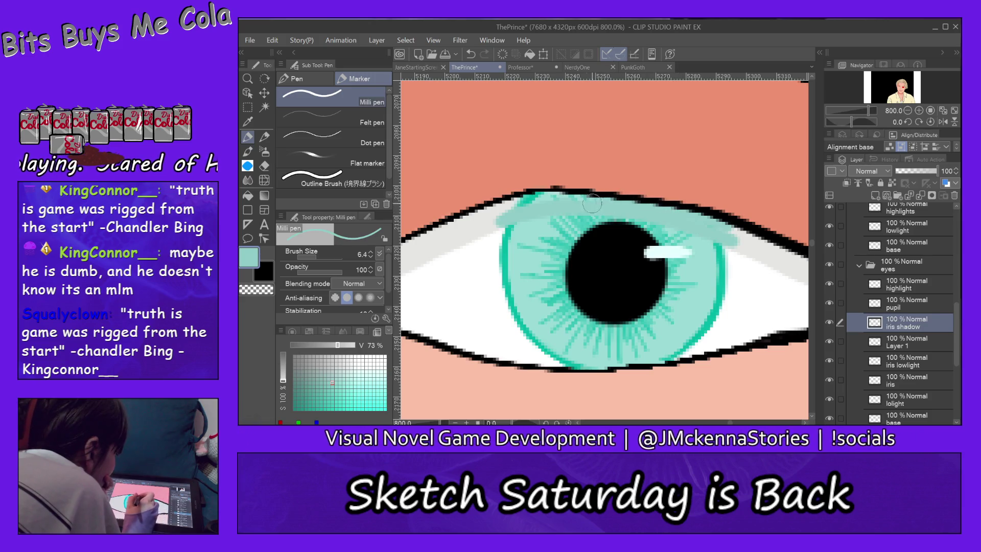
{"action": "left_click_drag", "start_coordinate": [527, 201], "coordinate": [502, 219]}
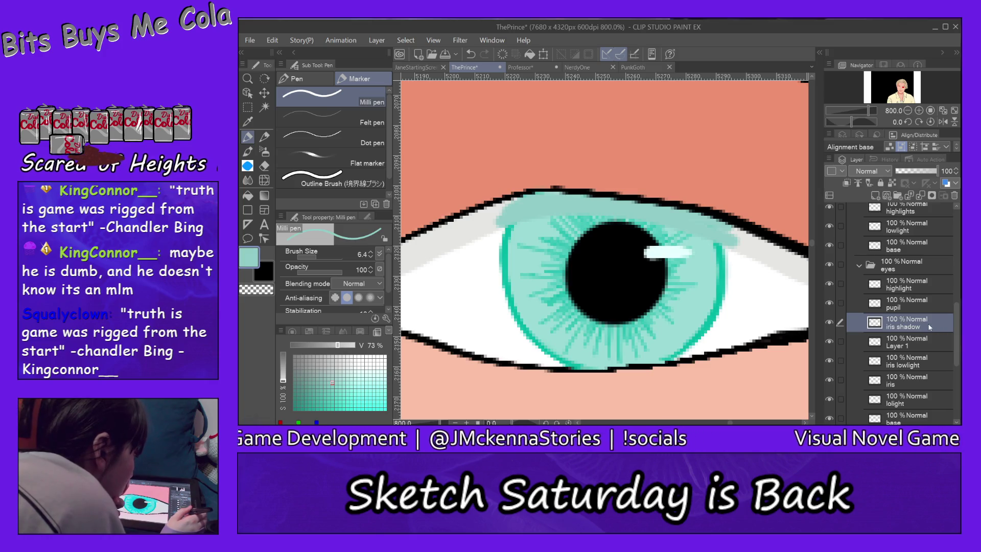
{"action": "left_click_drag", "start_coordinate": [922, 332], "coordinate": [934, 360]}
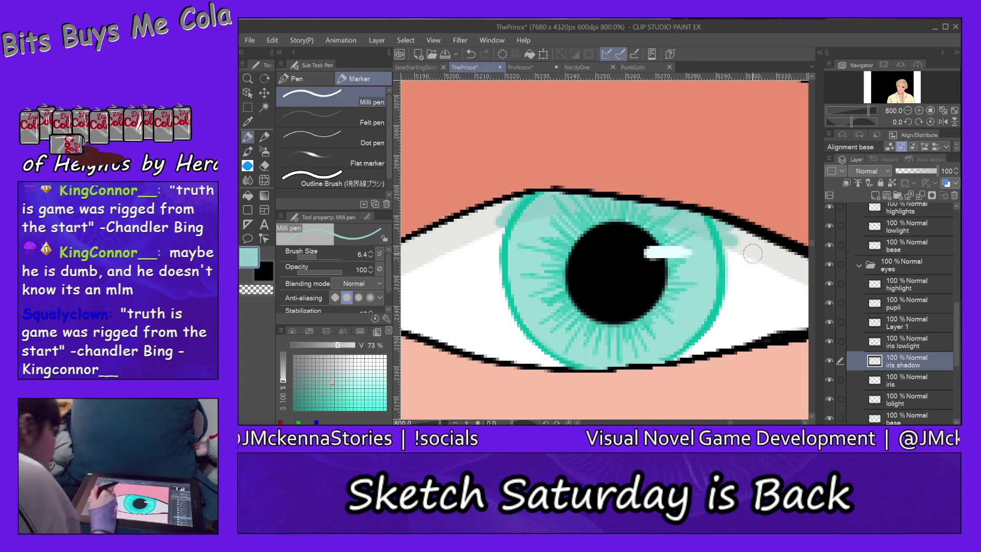
{"action": "key", "text": "e"}
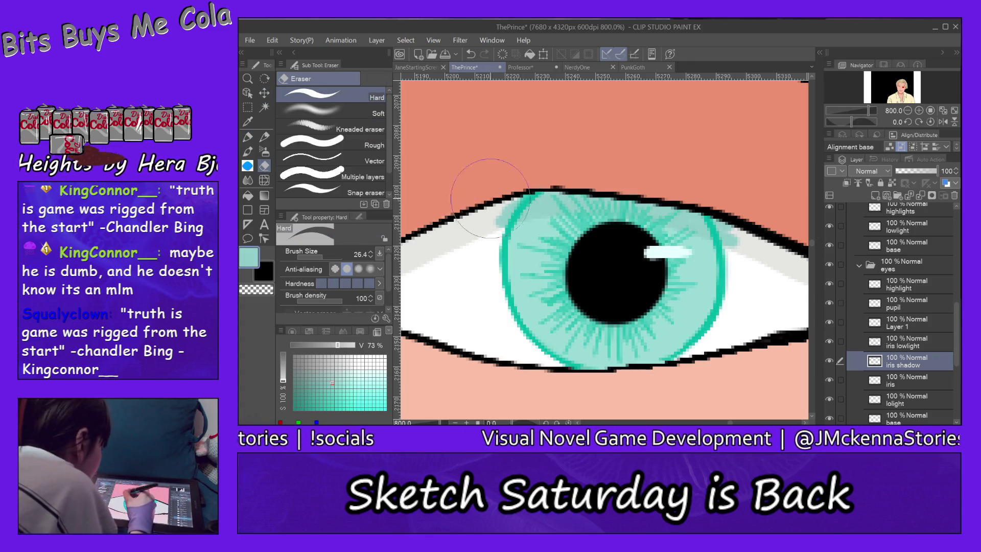
Step: Set the Hard eraser to size 5.0 for the overflow, then choose a more saturated teal
{"action": "left_click", "coordinate": [314, 254]}
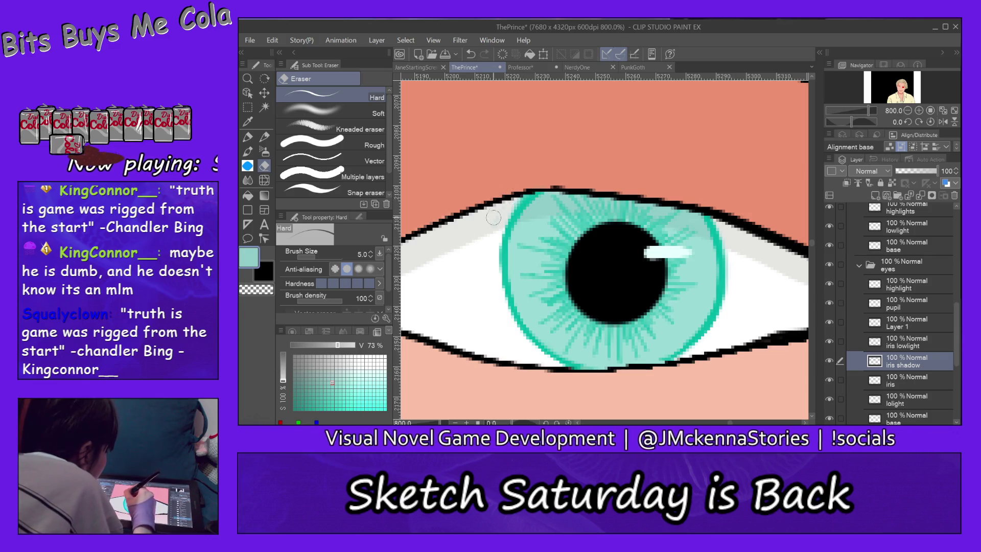
{"action": "left_click", "coordinate": [526, 199], "text": "alt"}
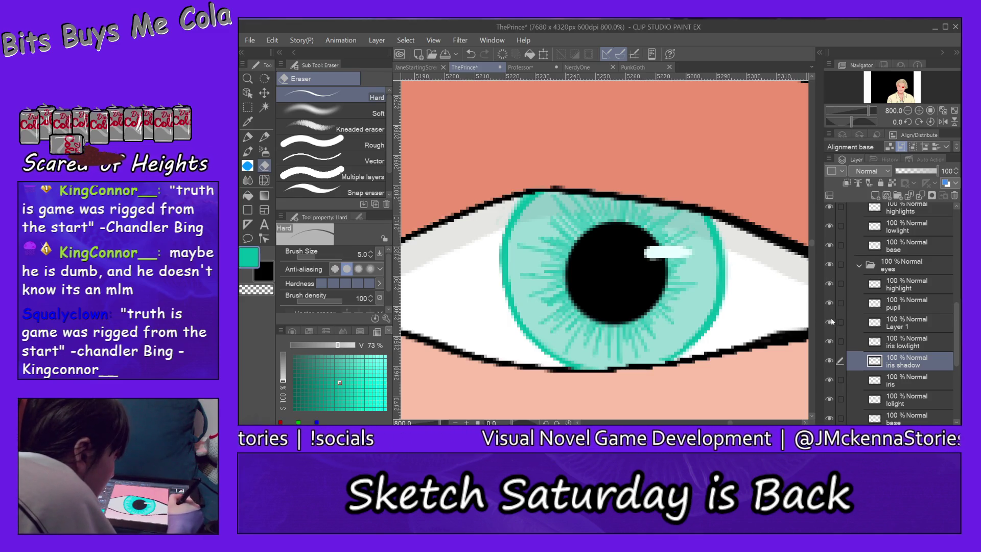
Step: Check Layer 1's contents by toggling its visibility, then rename it 'iolite shadow'
{"action": "left_click", "coordinate": [903, 326]}
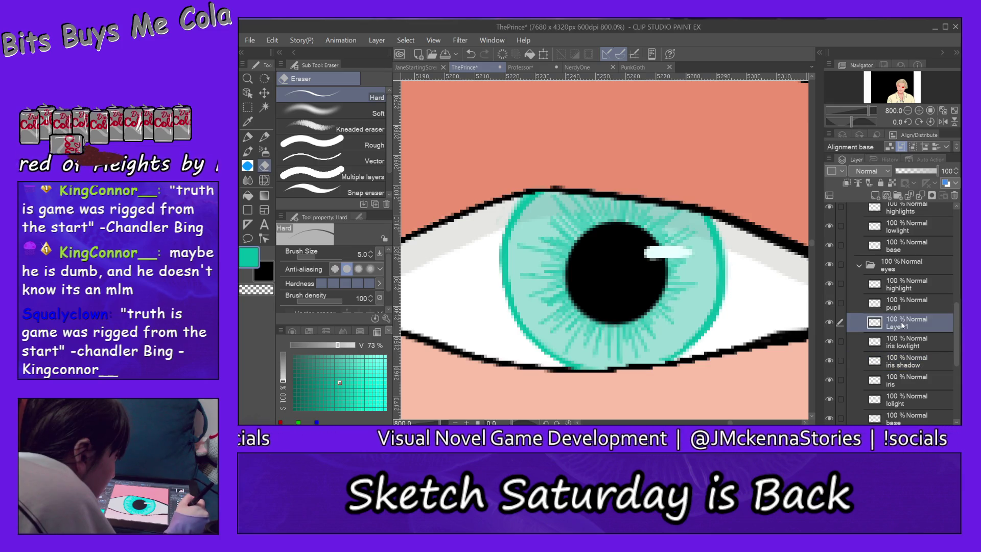
{"action": "left_click", "coordinate": [830, 322]}
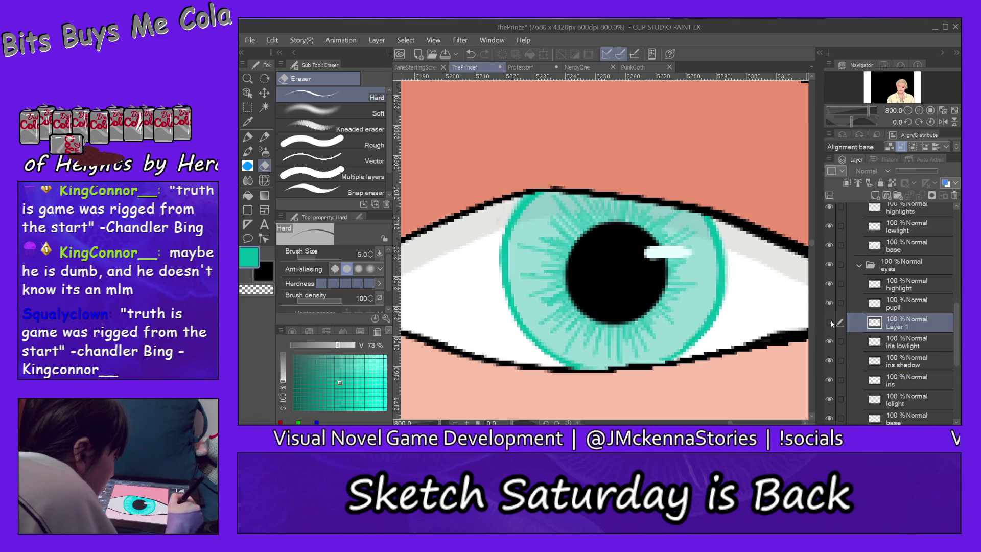
{"action": "left_click", "coordinate": [829, 322]}
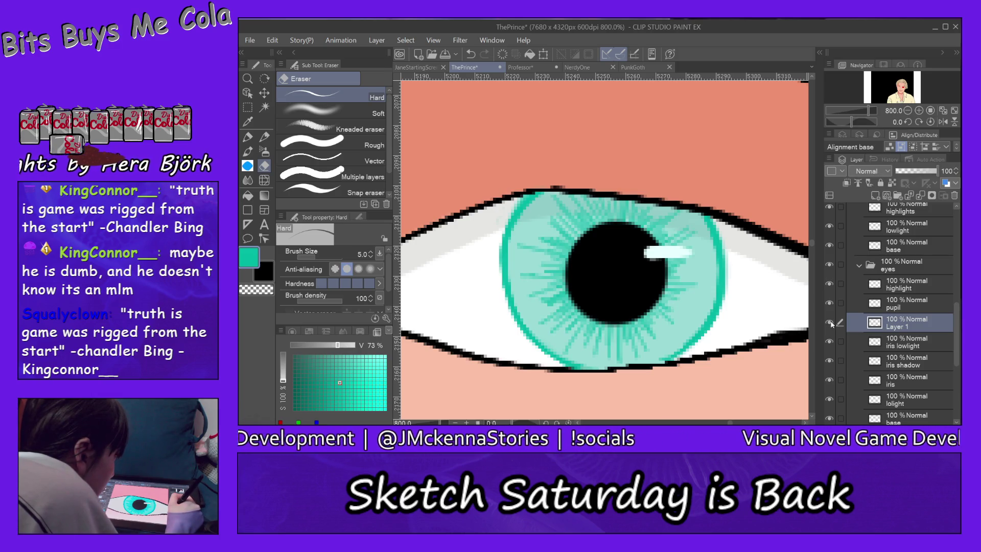
{"action": "double_click", "coordinate": [900, 325]}
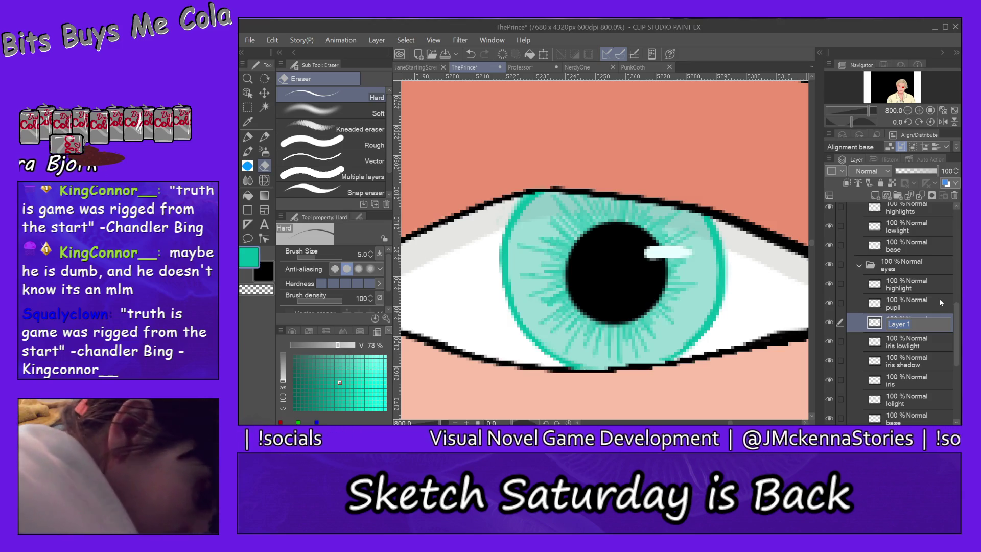
{"action": "type", "text": "iri"}
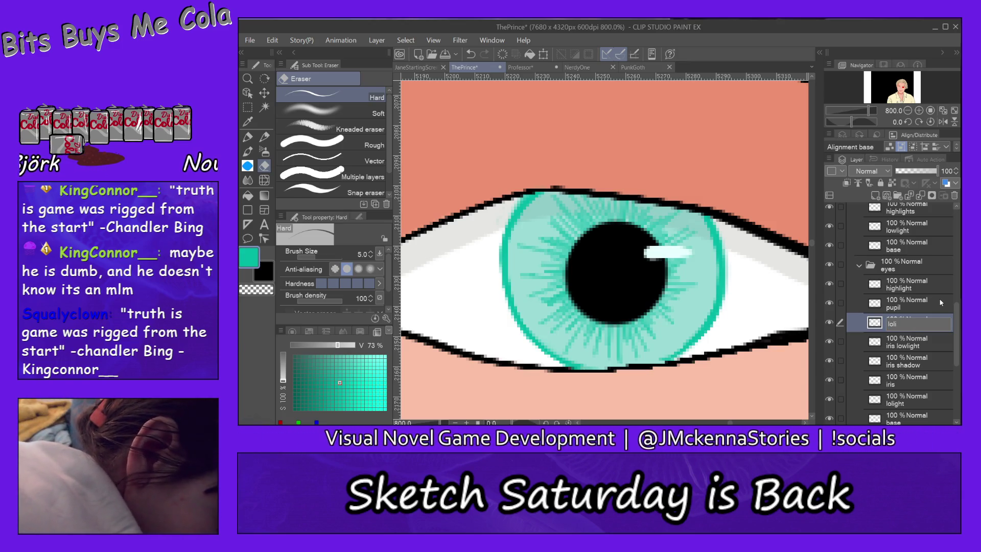
{"action": "type", "text": "te"}
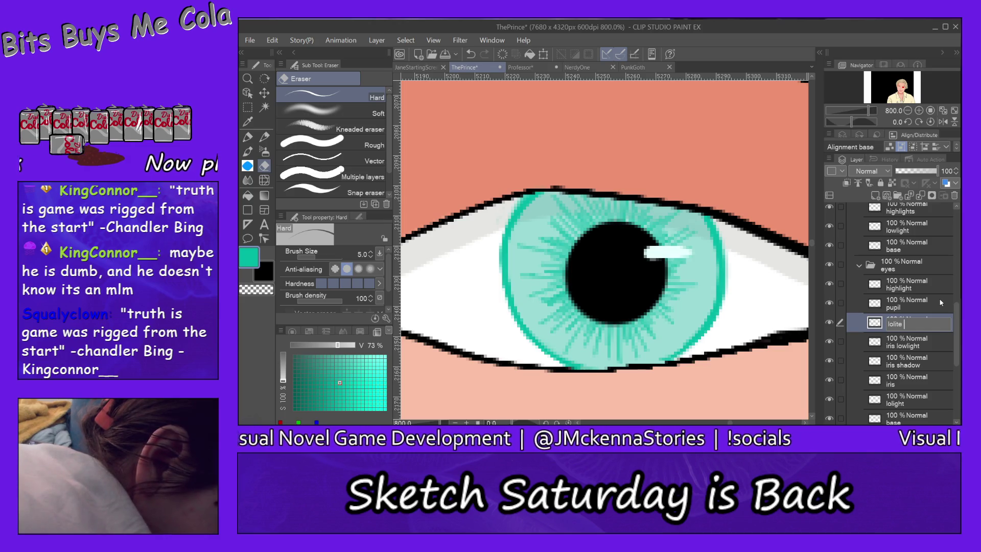
{"action": "type", "text": "shadow"}
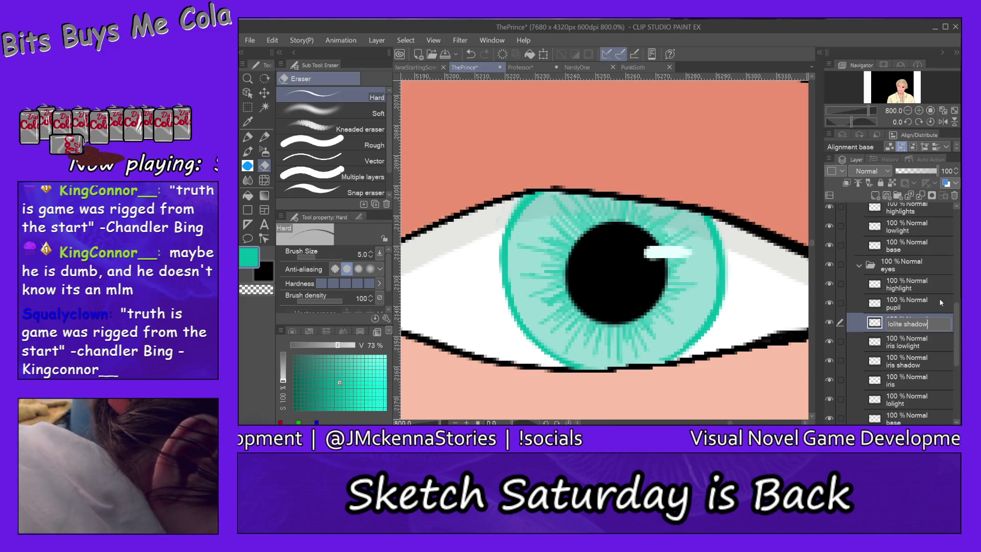
{"action": "key", "text": "Return"}
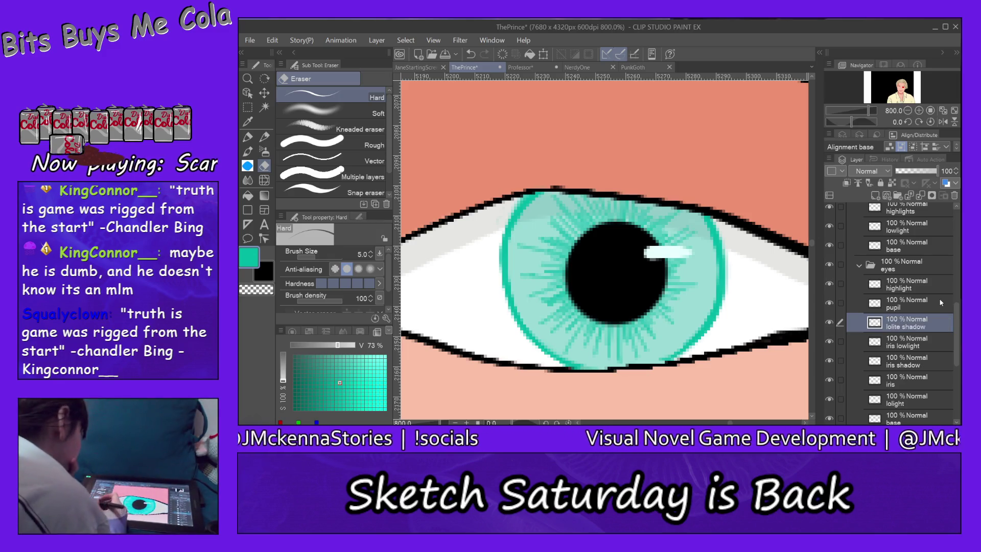
Step: Choose a slightly darker teal and switch back to the pen
{"action": "left_click", "coordinate": [334, 381]}
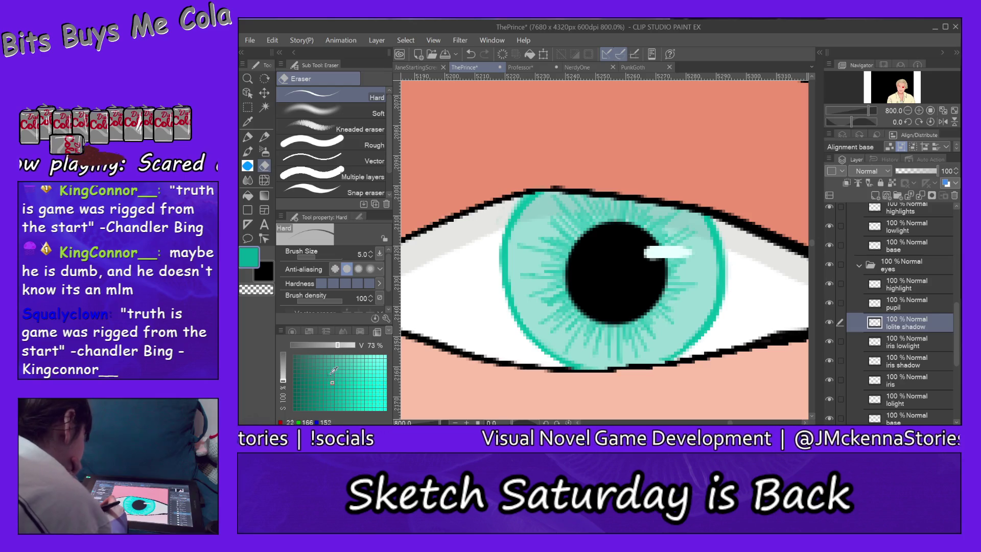
{"action": "key", "text": "p"}
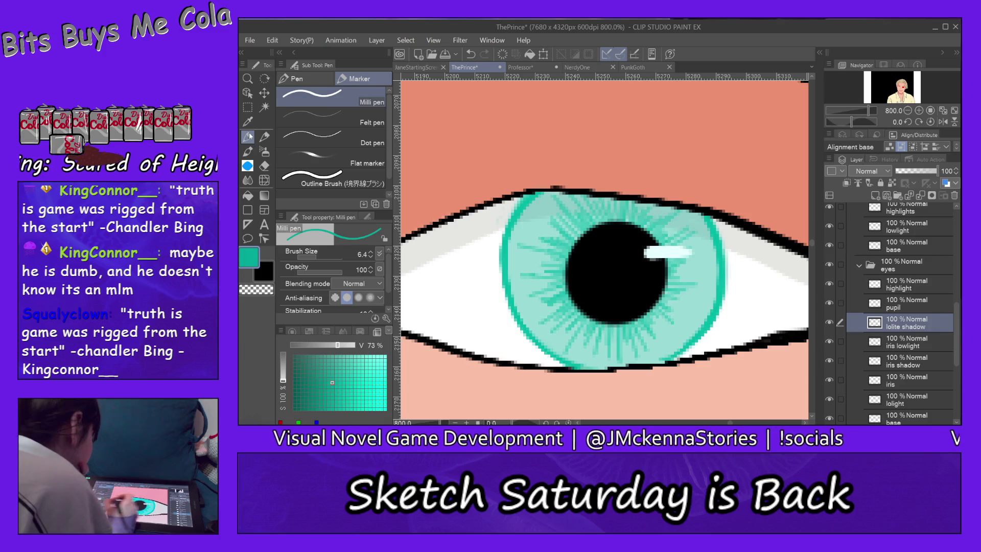
Step: With a very fine pen, paint a dark streak into the centred iris, then select the iris shadow layer
{"action": "left_click_drag", "start_coordinate": [310, 259], "coordinate": [302, 260]}
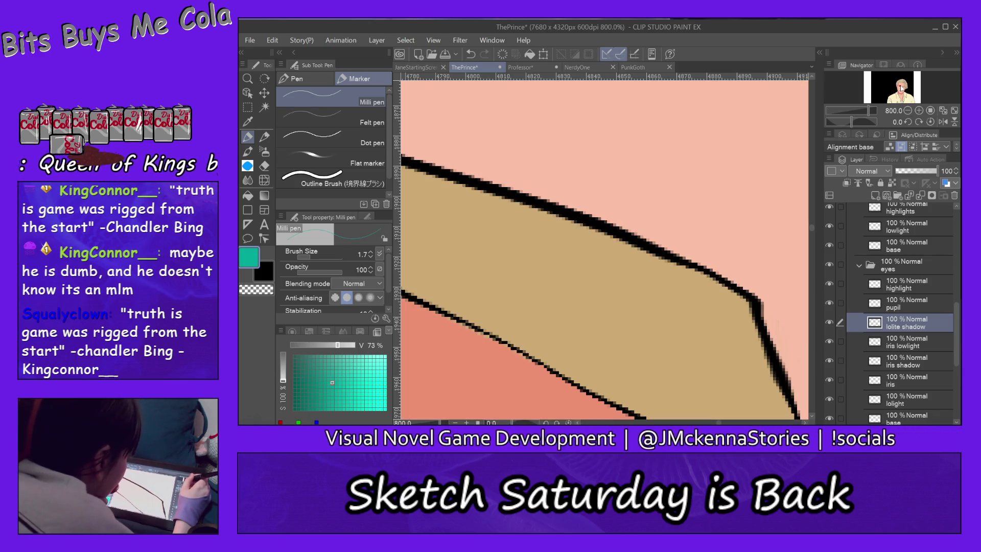
{"action": "left_click_drag", "start_coordinate": [812, 227], "coordinate": [812, 246]}
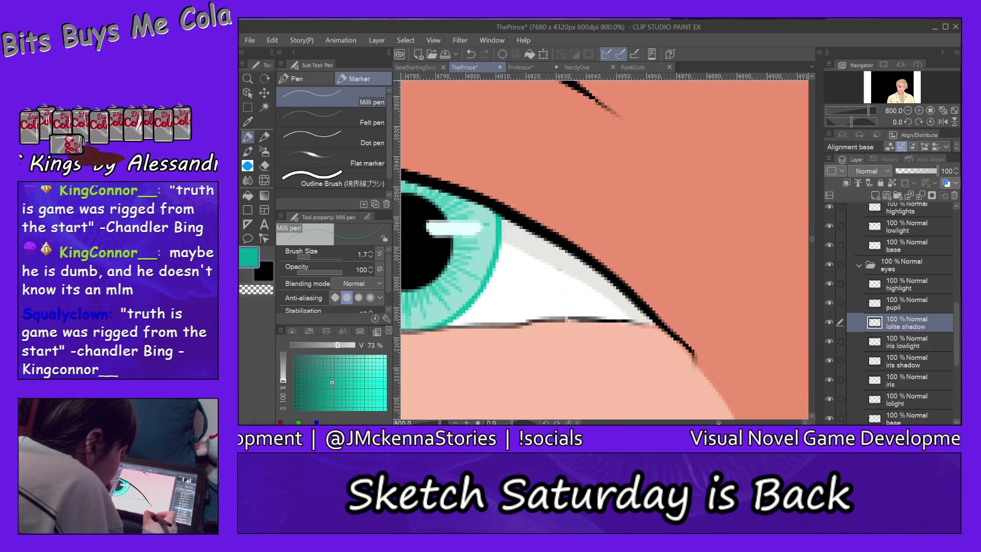
{"action": "left_click_drag", "start_coordinate": [460, 246], "coordinate": [798, 245]}
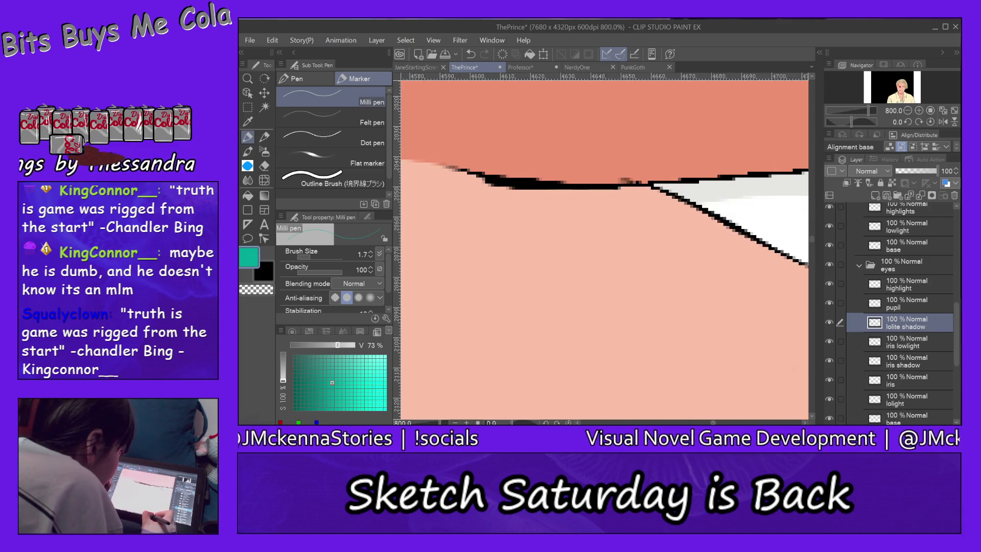
{"action": "left_click_drag", "start_coordinate": [613, 245], "coordinate": [429, 245]}
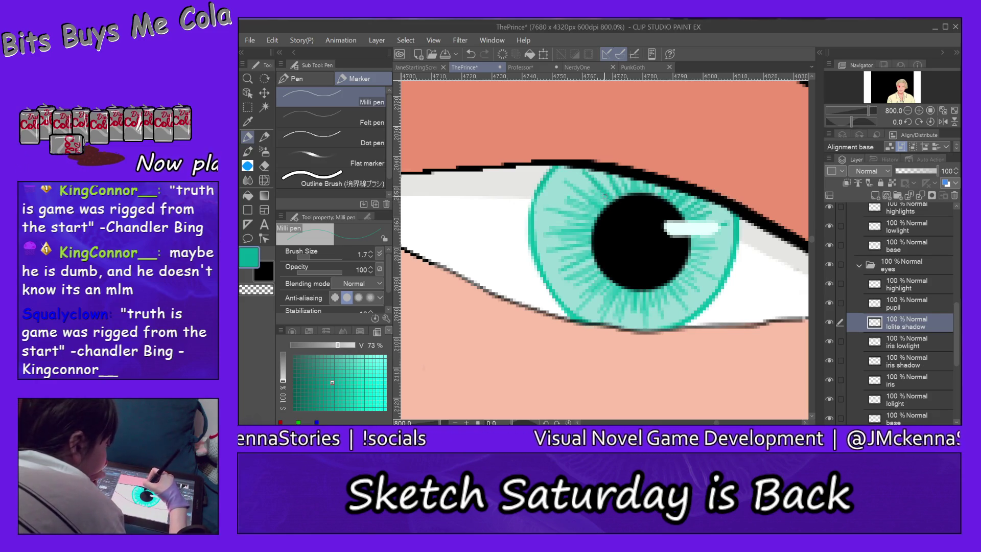
{"action": "left_click_drag", "start_coordinate": [570, 180], "coordinate": [610, 215]}
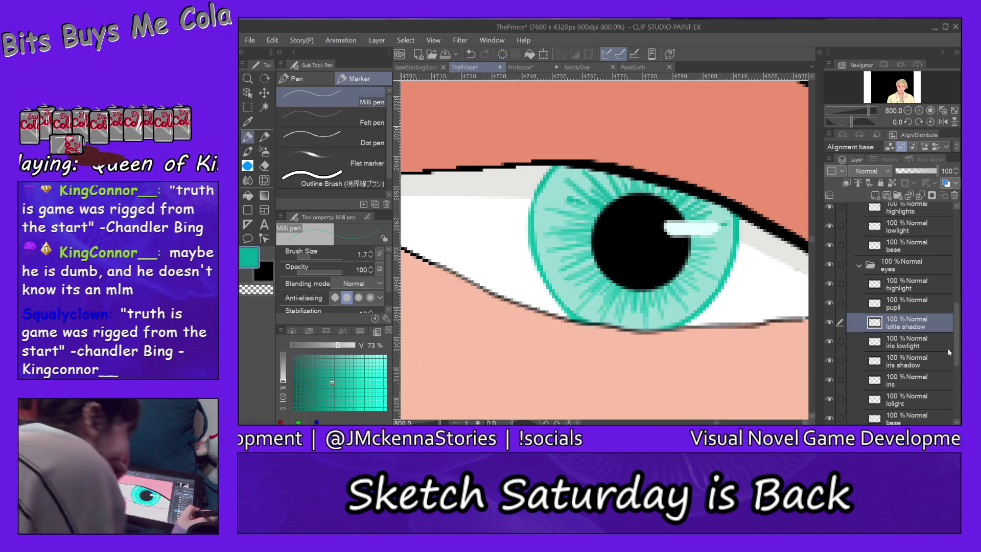
{"action": "left_click", "coordinate": [912, 360]}
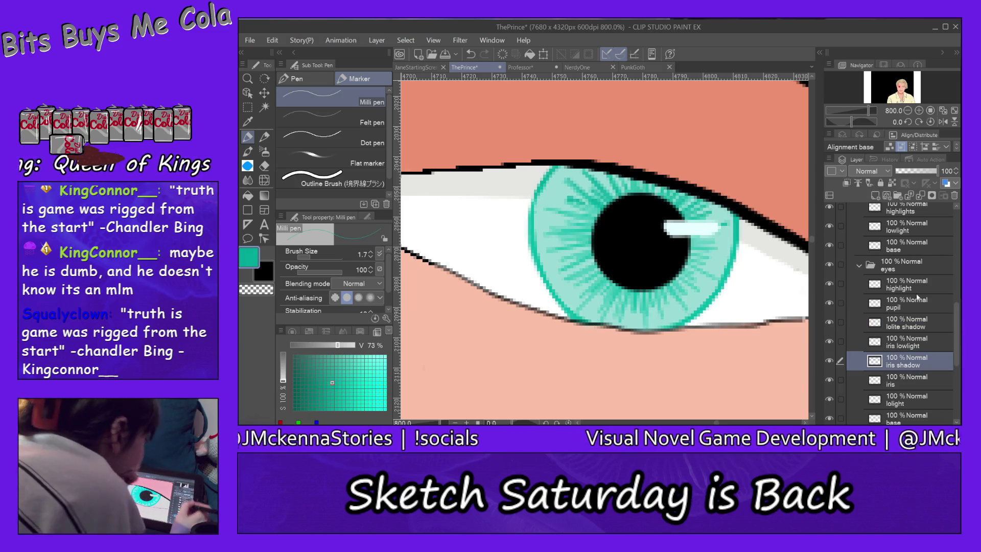
Step: Pan over skin and hair areas, return to the eye, and pick a lighter teal
{"action": "left_click_drag", "start_coordinate": [614, 230], "coordinate": [460, 345]}
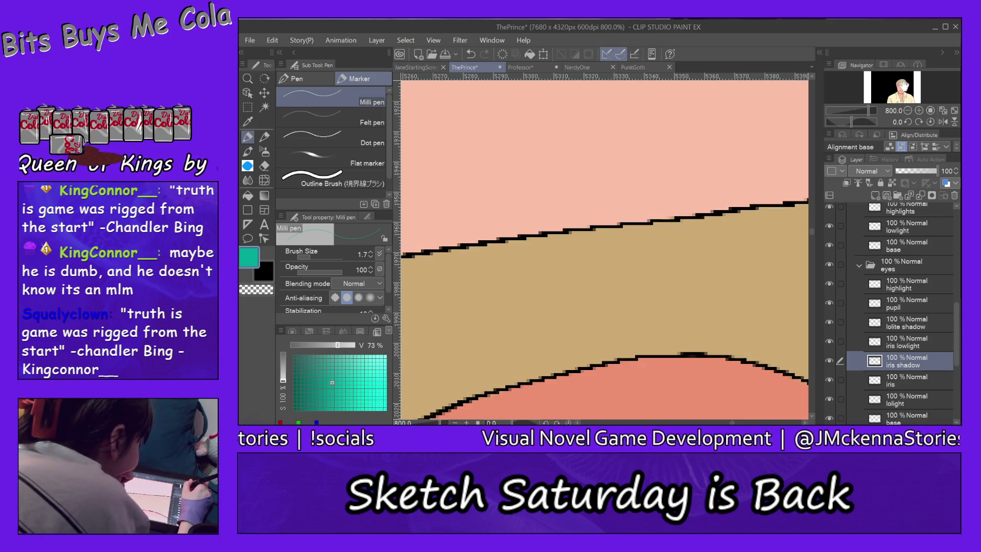
{"action": "left_click_drag", "start_coordinate": [614, 269], "coordinate": [430, 192]}
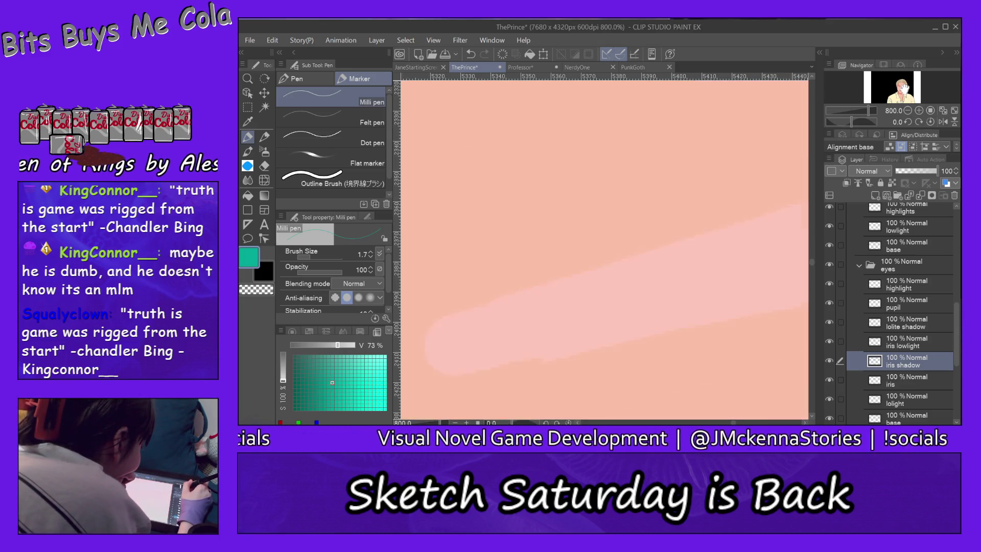
{"action": "left_click_drag", "start_coordinate": [613, 268], "coordinate": [460, 230]}
{"action": "left_click_drag", "start_coordinate": [613, 268], "coordinate": [460, 231]}
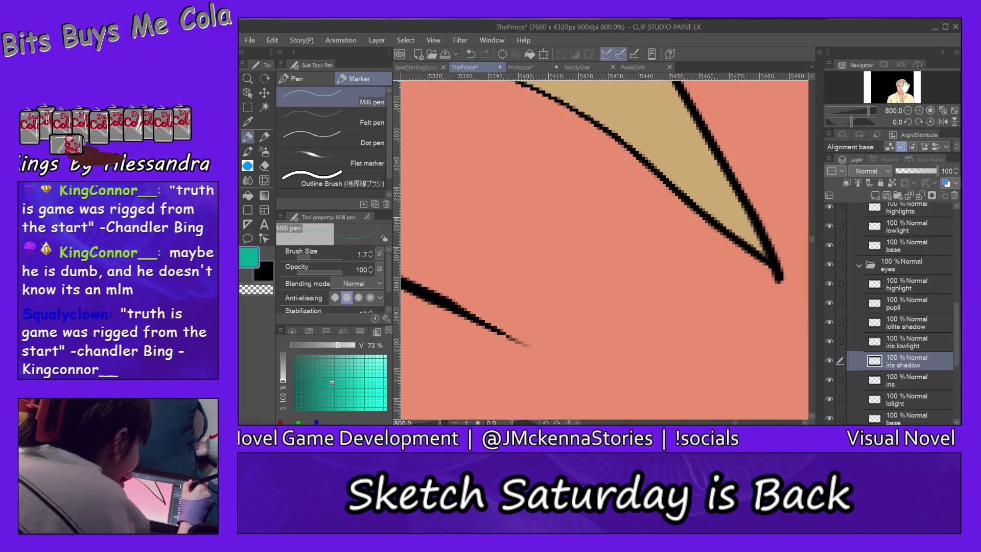
{"action": "left_click_drag", "start_coordinate": [613, 345], "coordinate": [652, 153]}
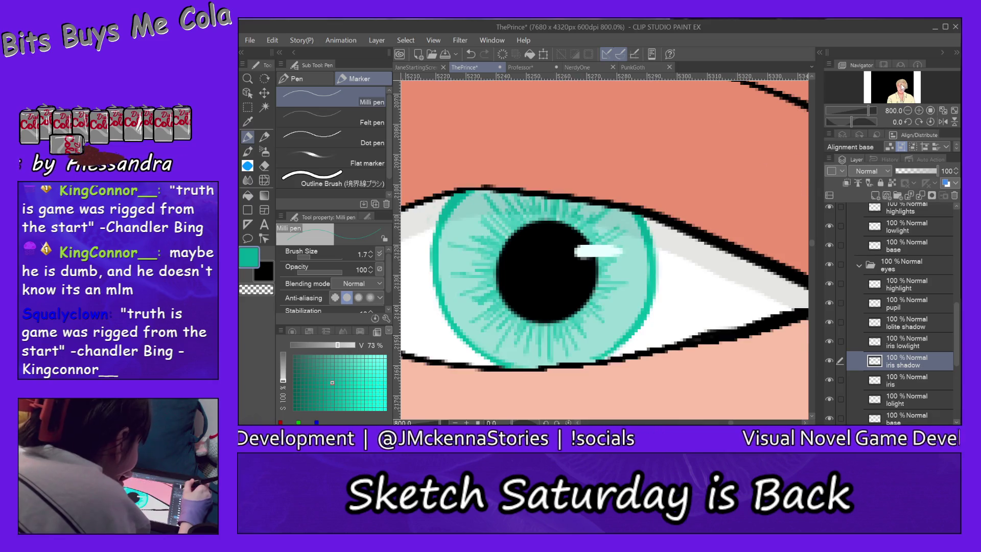
{"action": "left_click", "coordinate": [627, 215], "text": "alt"}
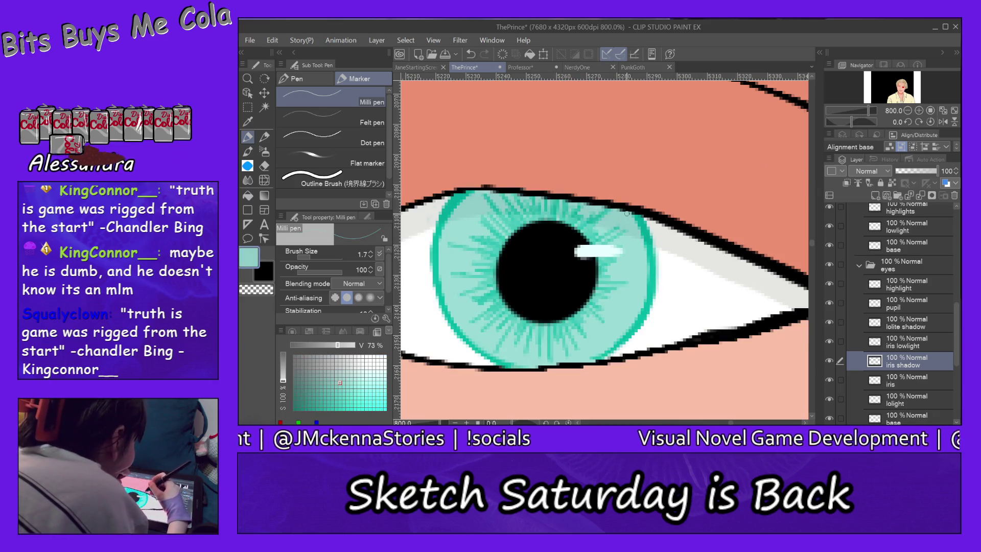
Step: Pan the canvas to bring the full eye into view
{"action": "left_click_drag", "start_coordinate": [460, 230], "coordinate": [767, 268]}
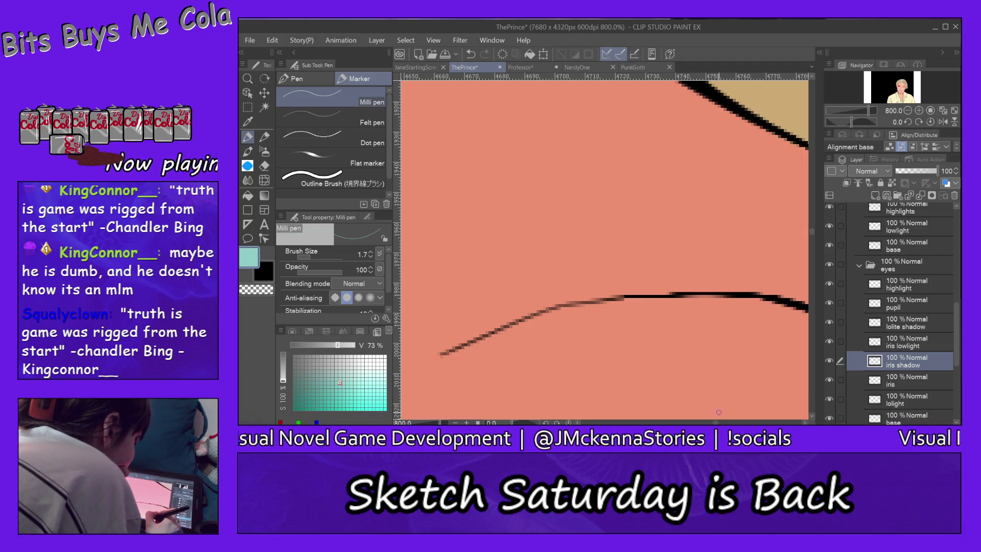
{"action": "left_click_drag", "start_coordinate": [606, 246], "coordinate": [507, 245]}
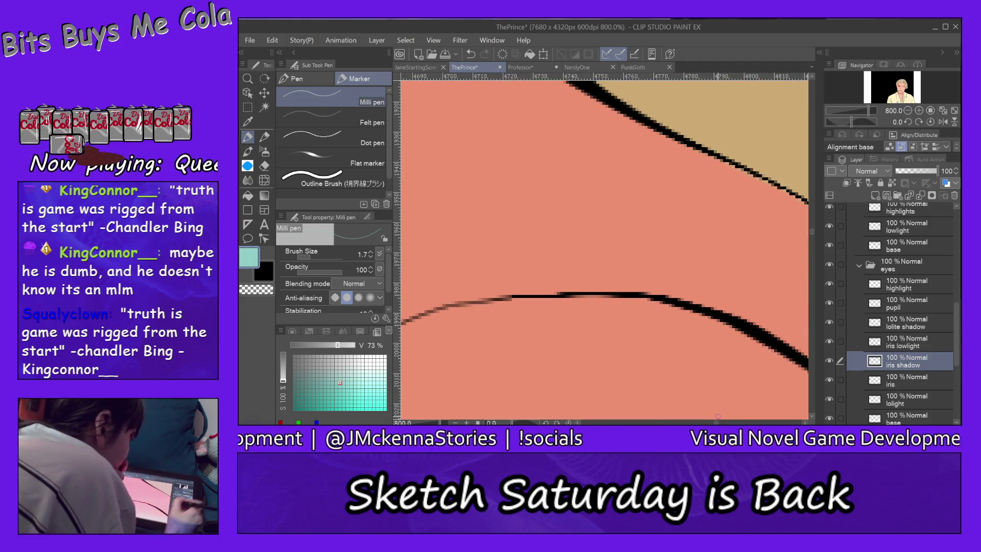
{"action": "left_click_drag", "start_coordinate": [606, 307], "coordinate": [606, 196]}
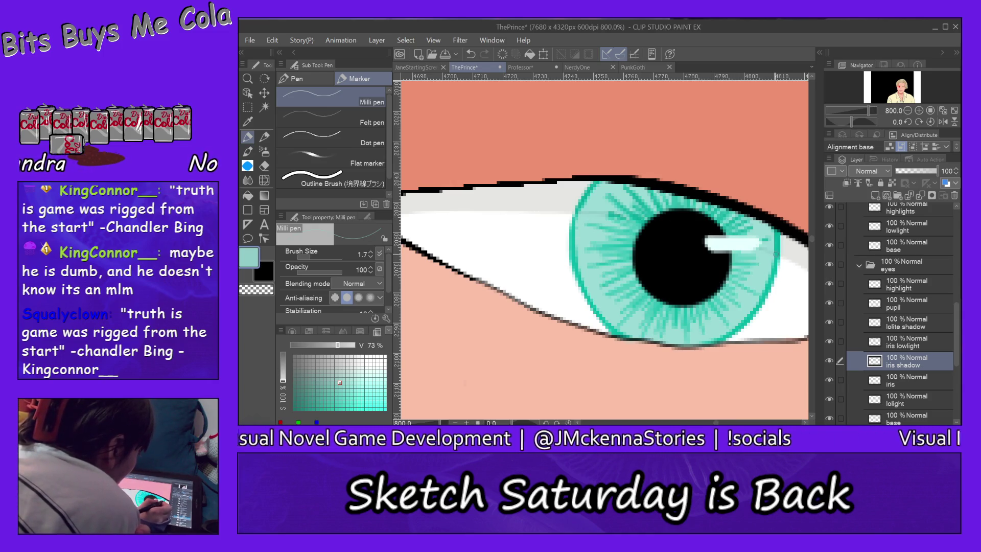
Step: Raise brush size from 1.7 to 4.6 and add teal shading along the iris's upper-left edge
{"action": "left_click_drag", "start_coordinate": [315, 258], "coordinate": [338, 258]}
{"action": "mouse_move", "coordinate": [611, 182]}
{"action": "left_mouse_down"}
{"action": "mouse_move", "coordinate": [591, 203]}
{"action": "mouse_move", "coordinate": [605, 202]}
{"action": "left_mouse_up"}
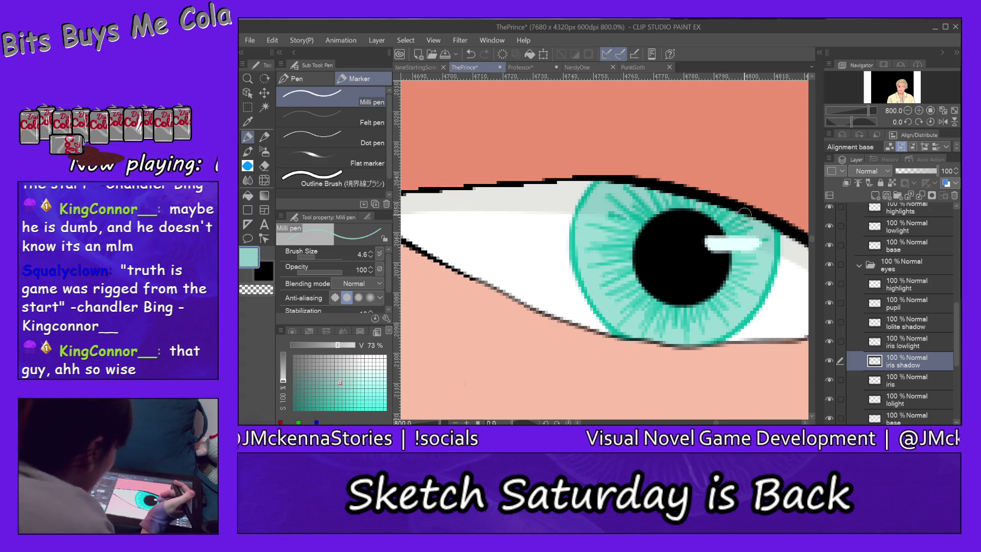
{"action": "key", "text": "alt+space"}
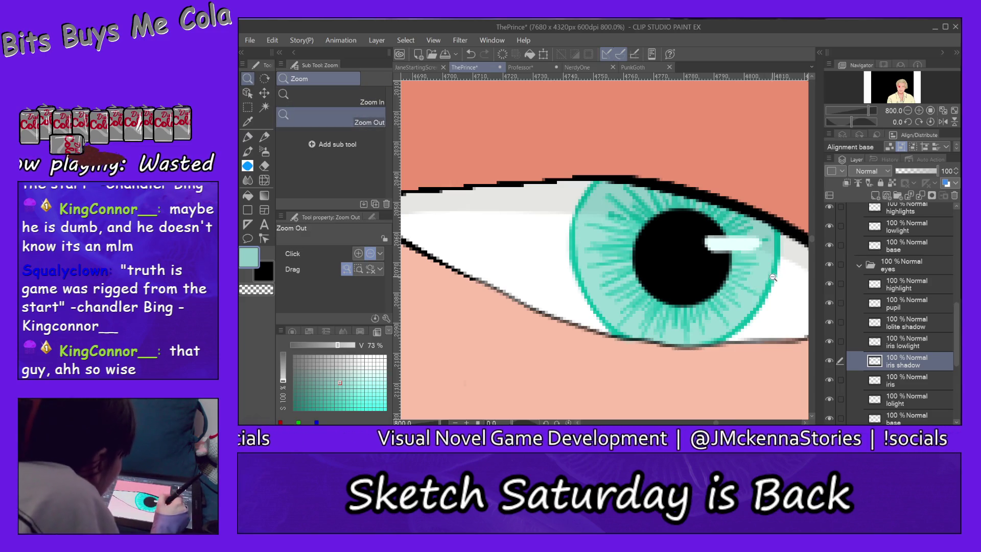
Step: Zoom out to 25% so head and shoulders show, centre the portrait, and return to the pen
{"action": "left_click", "coordinate": [743, 287]}
{"action": "left_click", "coordinate": [744, 288]}
{"action": "left_click", "coordinate": [777, 277]}
{"action": "left_click", "coordinate": [777, 278]}
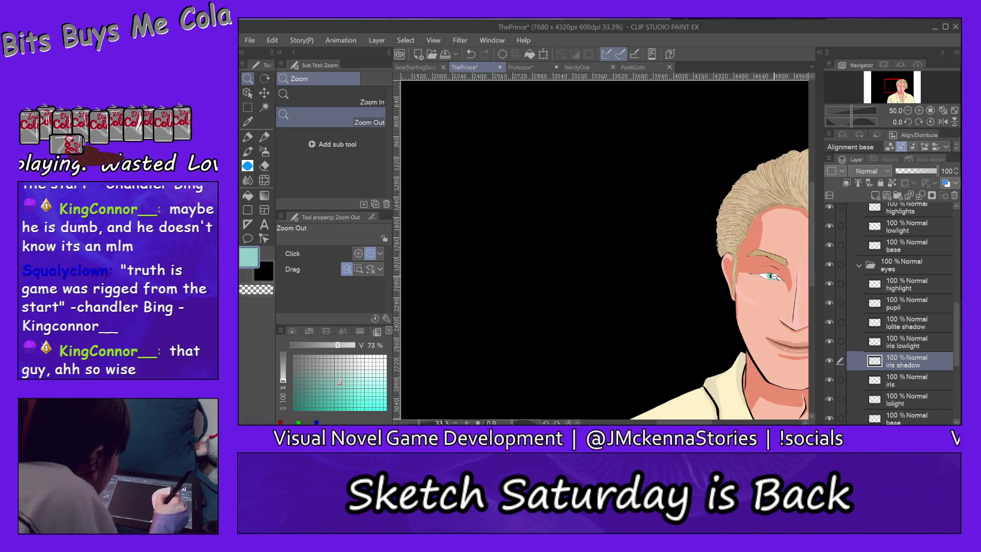
{"action": "left_click", "coordinate": [777, 277]}
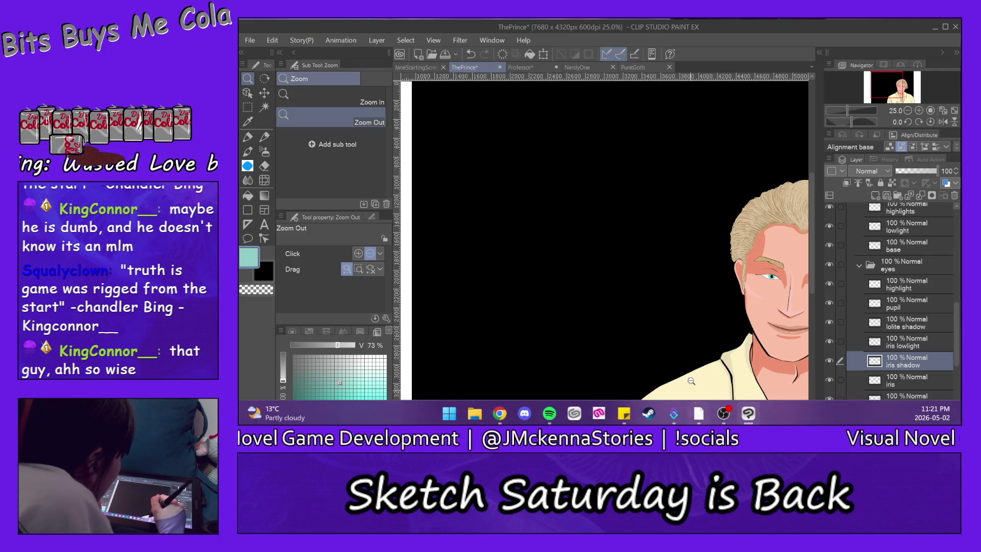
{"action": "mouse_move", "coordinate": [686, 424]}
{"action": "left_mouse_down"}
{"action": "mouse_move", "coordinate": [809, 275]}
{"action": "mouse_move", "coordinate": [810, 302]}
{"action": "left_mouse_up"}
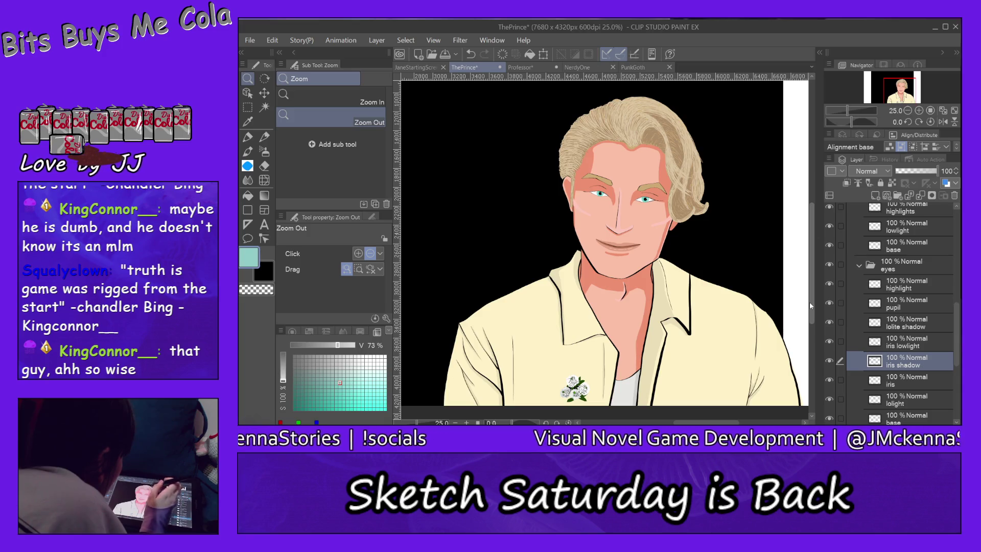
{"action": "left_click", "coordinate": [246, 137]}
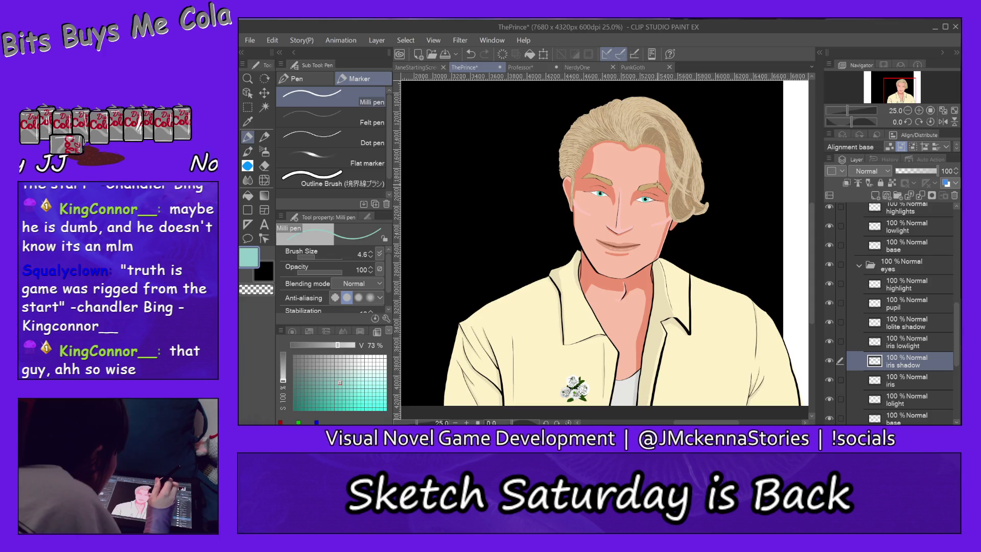
{"action": "scroll", "coordinate": [901, 306], "scroll_direction": "down", "scroll_amount": 2}
Step: Work the eyebrows on the 'base' layer with the Milli pen, then switch to the Professor portrait
{"action": "left_click", "coordinate": [909, 415]}
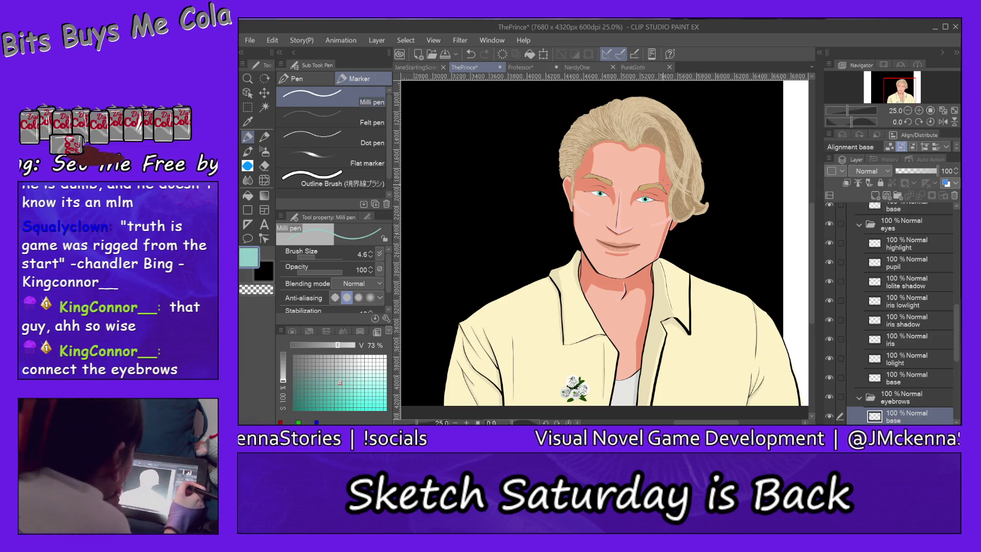
{"action": "left_click", "coordinate": [527, 65]}
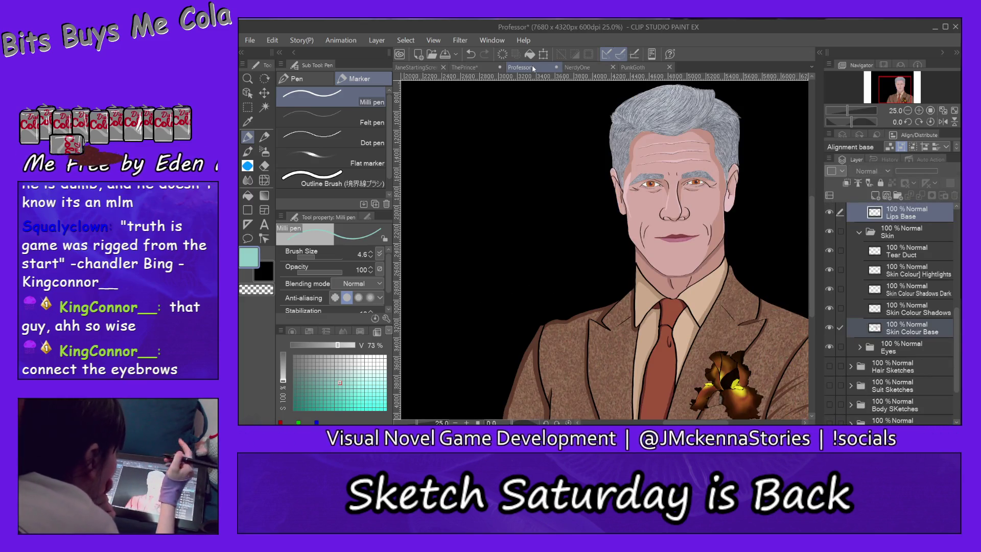
Step: Switch through the NerdyOne tab to the PunkGoth portrait of the goth man with a book
{"action": "left_click", "coordinate": [587, 68]}
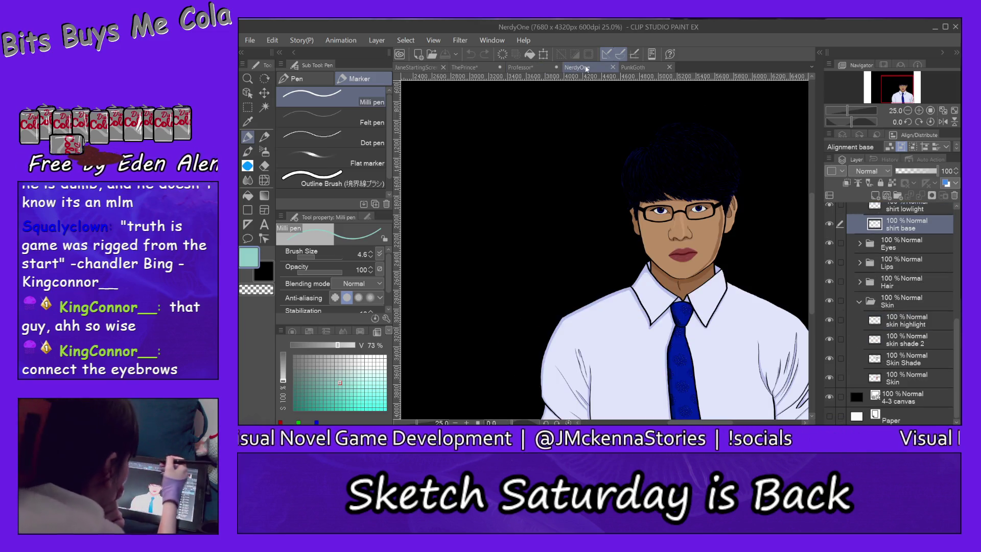
{"action": "left_click", "coordinate": [641, 69]}
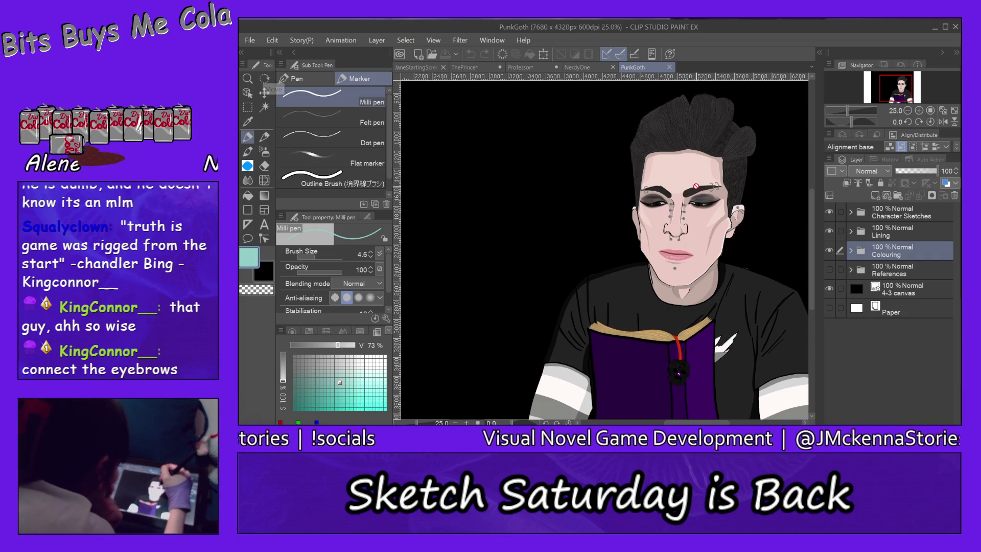
Step: Zoom in on the PunkGoth textured eyebrow, then back out to the full canvas and head
{"action": "left_click", "coordinate": [248, 78]}
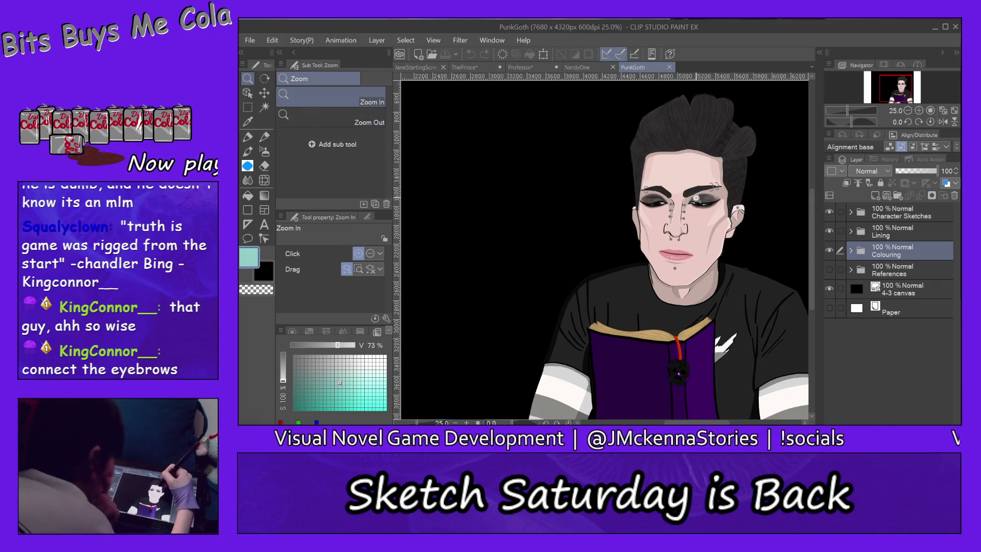
{"action": "left_click", "coordinate": [701, 187]}
{"action": "left_click", "coordinate": [701, 187]}
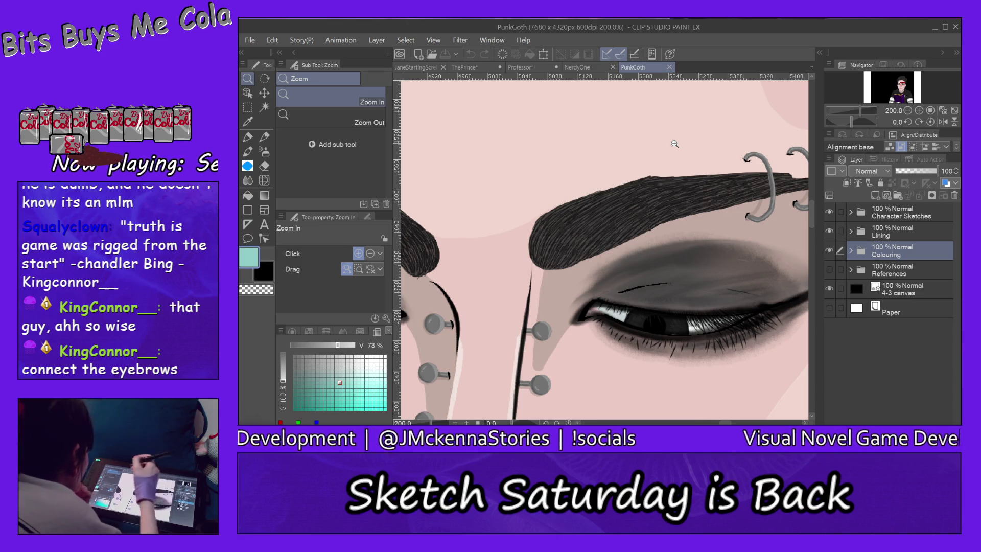
{"action": "left_click", "coordinate": [338, 122]}
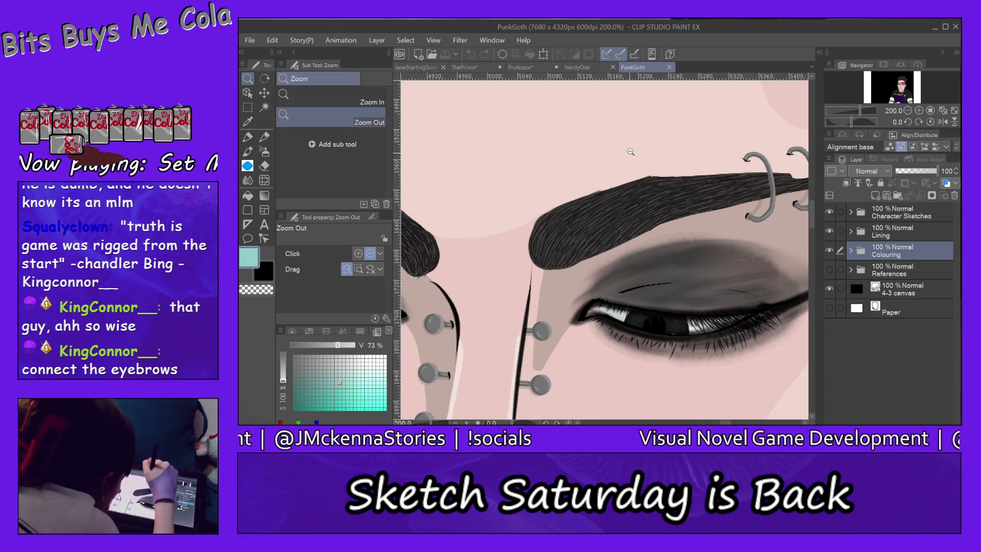
{"action": "left_click", "coordinate": [627, 149]}
{"action": "left_click", "coordinate": [627, 146]}
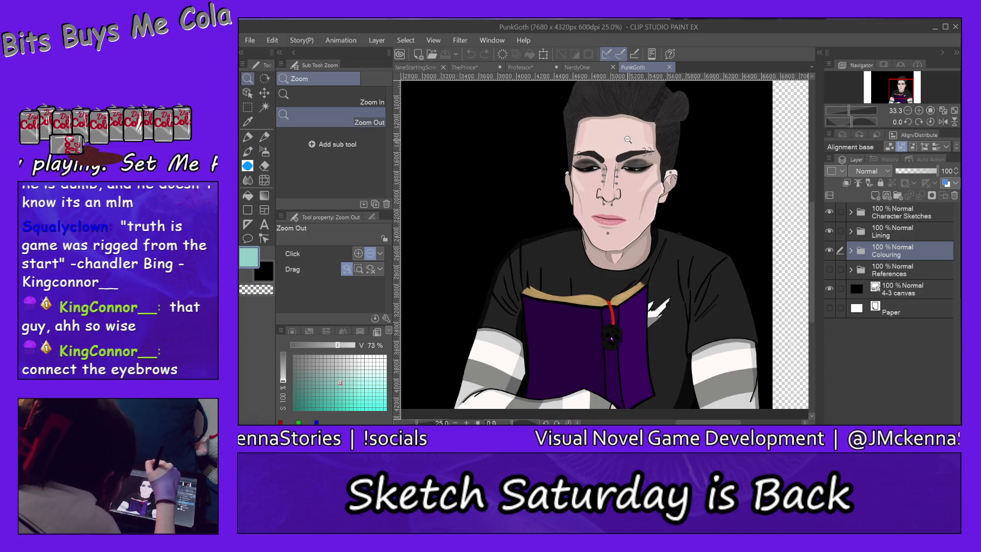
{"action": "left_click", "coordinate": [625, 141]}
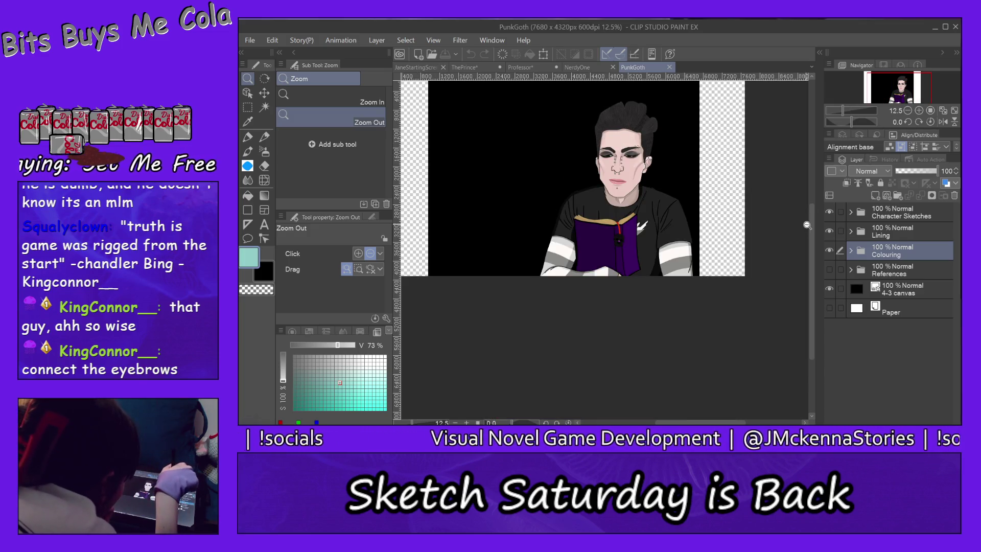
{"action": "scroll", "coordinate": [810, 215], "scroll_direction": "up", "scroll_amount": 1}
{"action": "scroll", "coordinate": [790, 184], "scroll_direction": "up", "scroll_amount": 3}
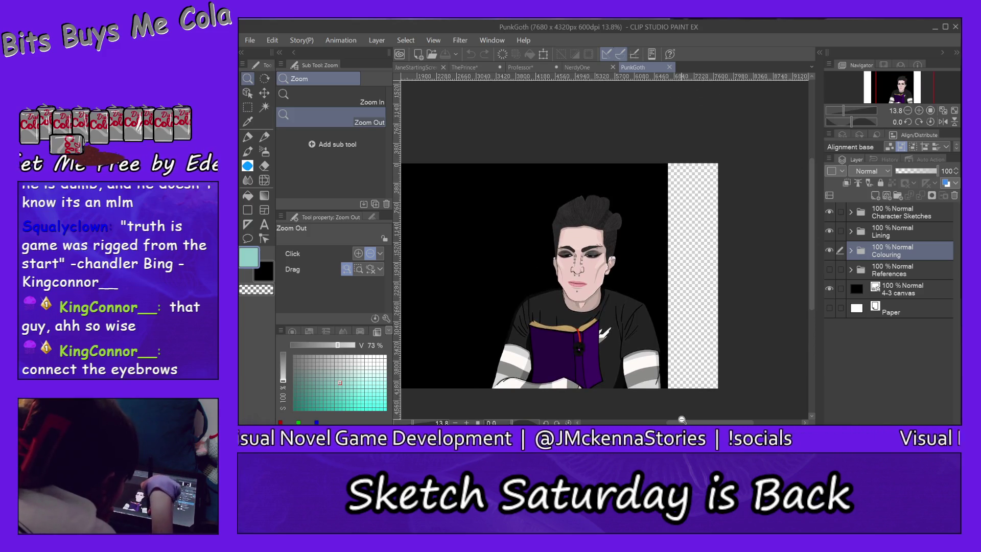
{"action": "left_click_drag", "start_coordinate": [681, 423], "coordinate": [669, 423]}
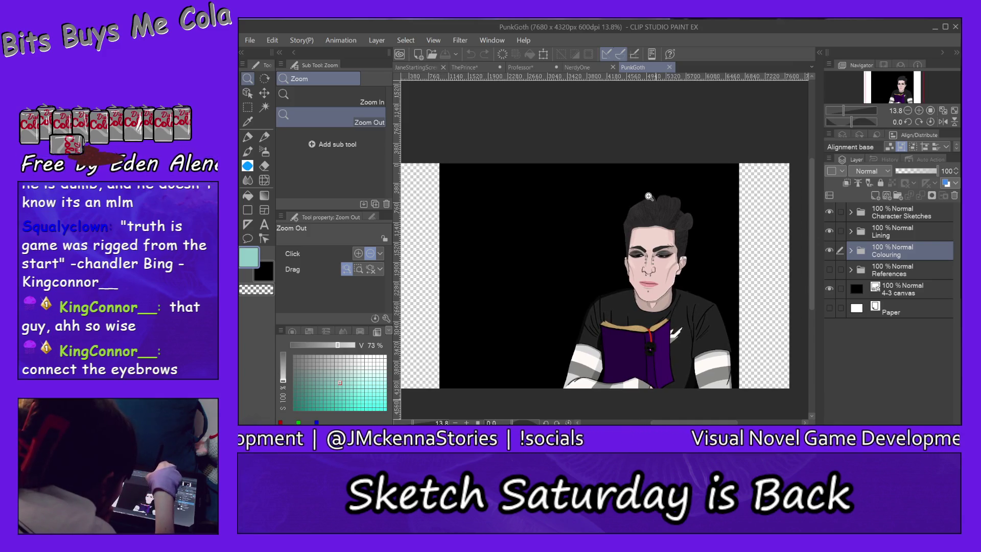
{"action": "left_click", "coordinate": [661, 188]}
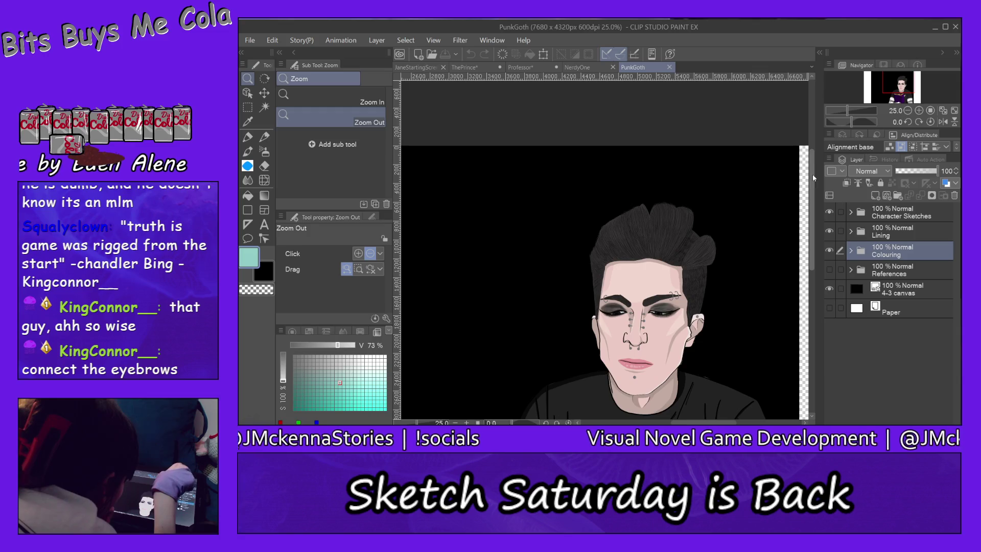
{"action": "left_click_drag", "start_coordinate": [814, 180], "coordinate": [816, 221]}
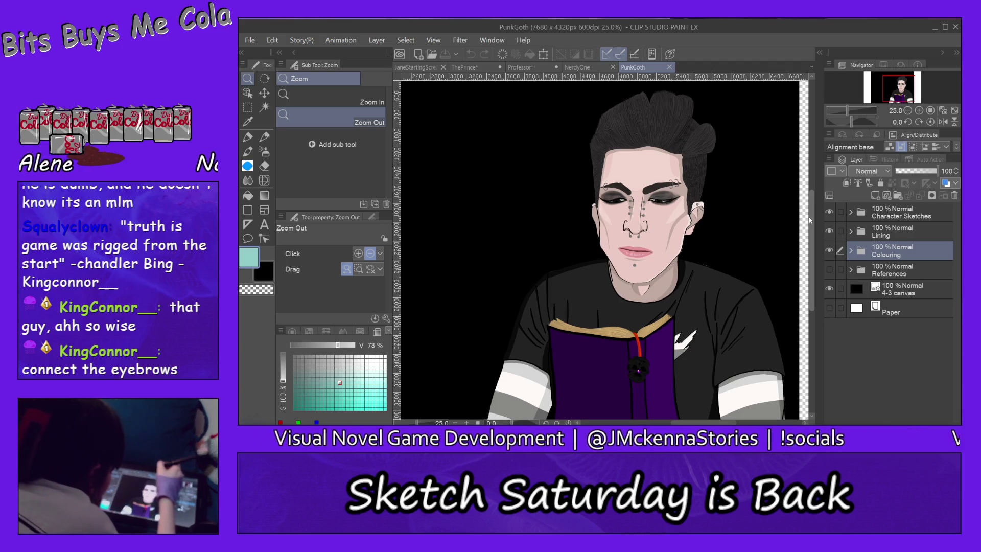
Step: Switch through the NerdyOne and Professor tabs back to the blonde prince portrait
{"action": "left_click", "coordinate": [583, 68]}
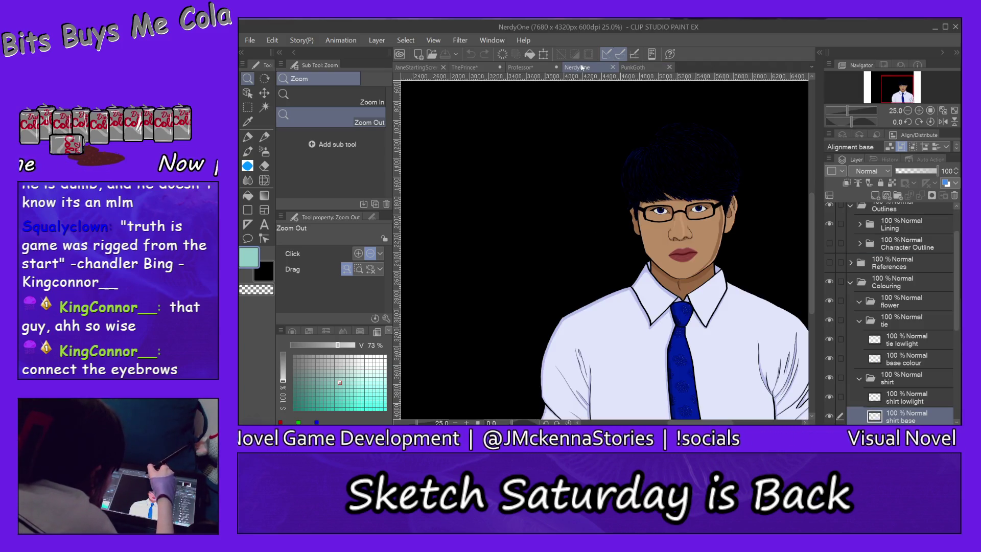
{"action": "left_click", "coordinate": [535, 70]}
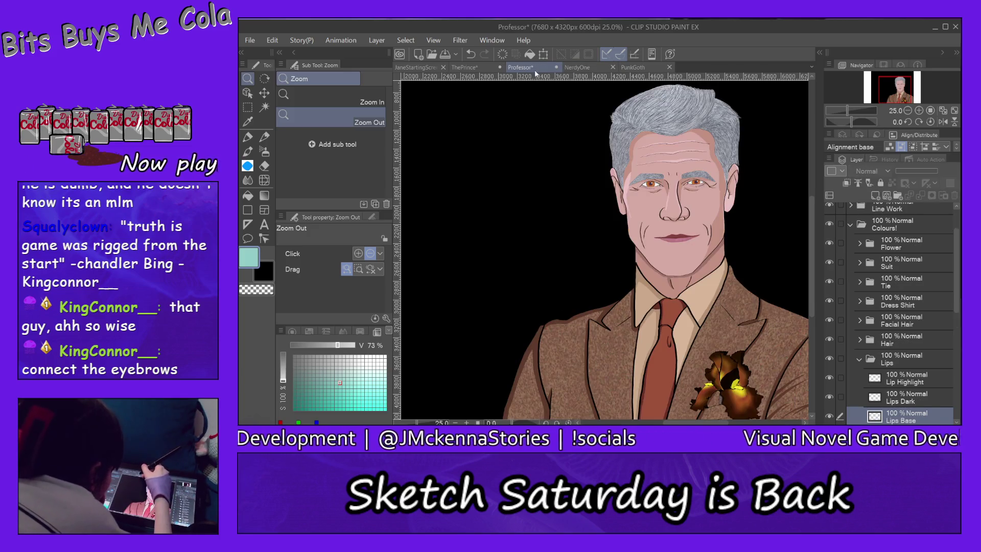
{"action": "left_click", "coordinate": [479, 69]}
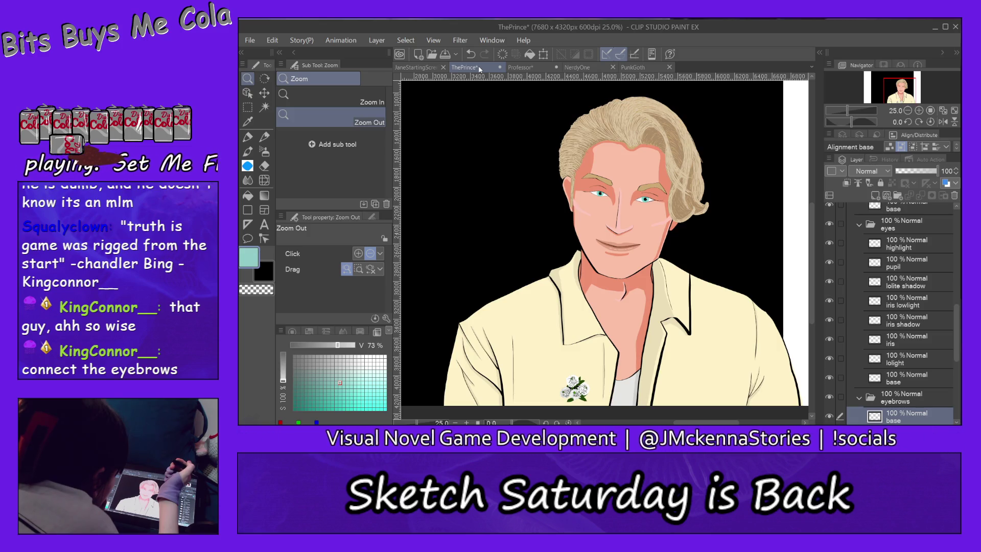
Step: Zoom in to 100% on the prince's right eyebrow and return to the fine pen
{"action": "left_click", "coordinate": [337, 102]}
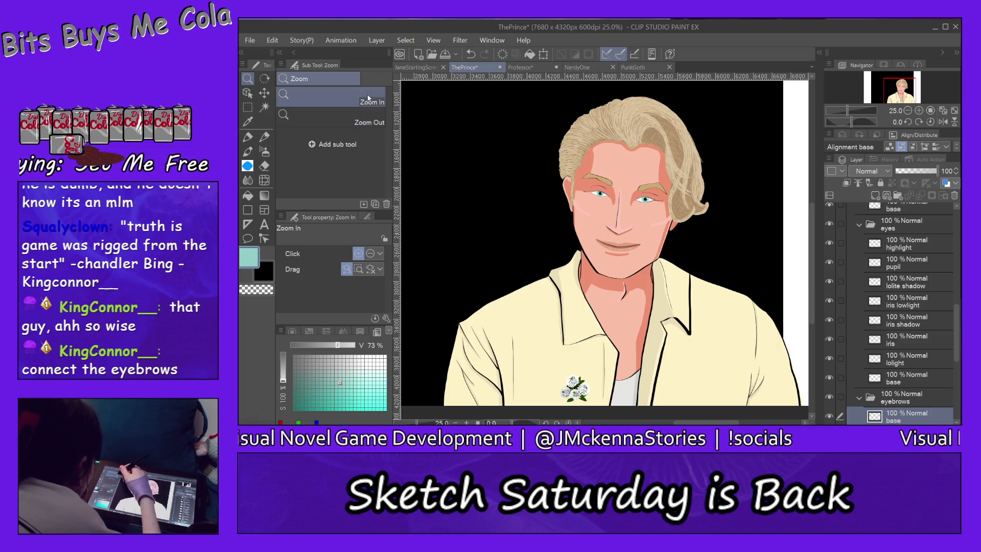
{"action": "left_click", "coordinate": [658, 183]}
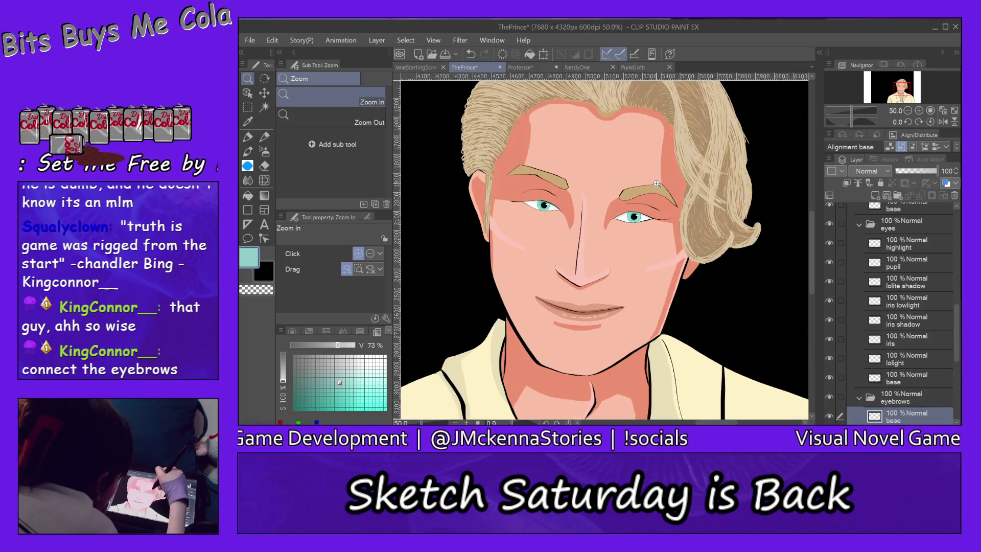
{"action": "left_click", "coordinate": [657, 184]}
{"action": "left_click", "coordinate": [665, 167]}
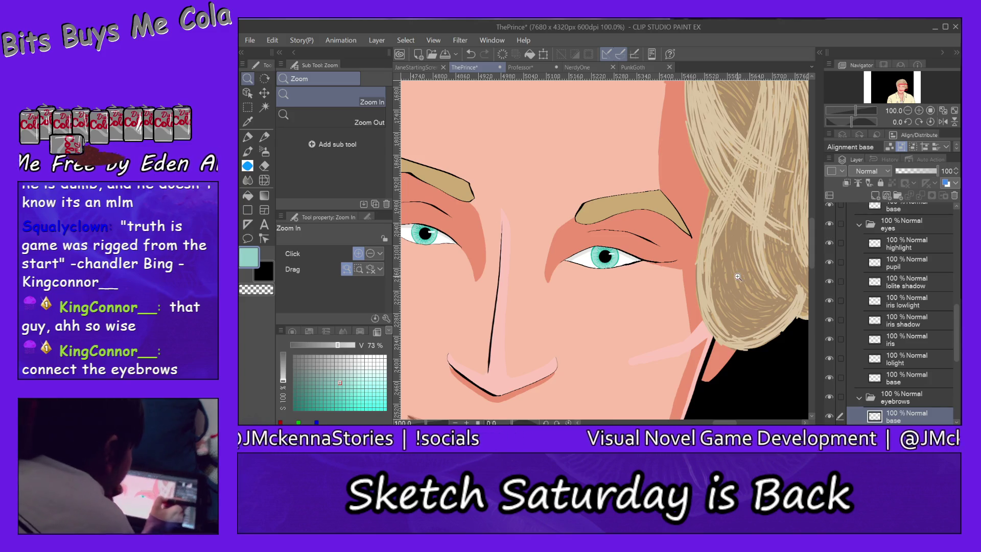
{"action": "left_click", "coordinate": [265, 136]}
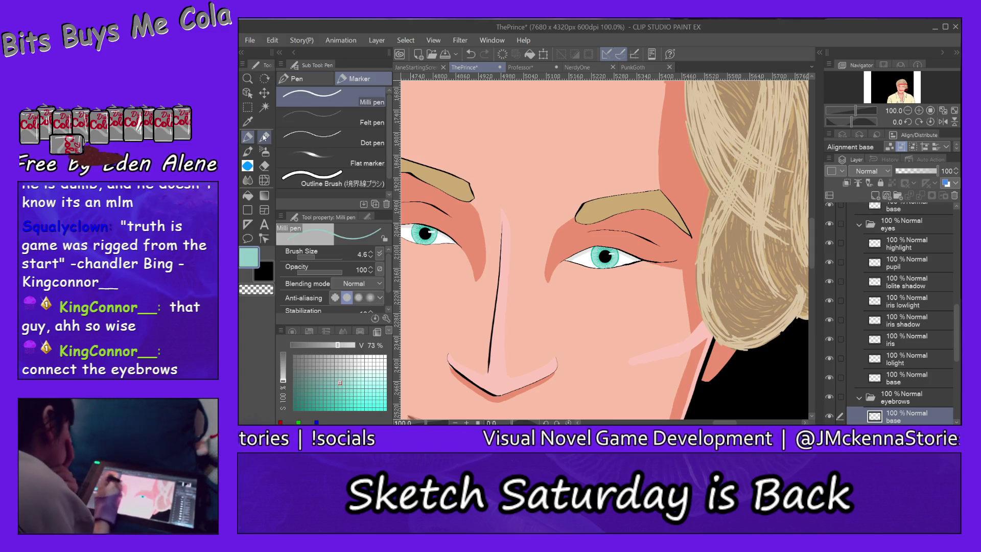
Step: Eyedrop the tan hair colour and add an eyebrow layer named 'lolight'
{"action": "left_click", "coordinate": [732, 293], "text": "alt"}
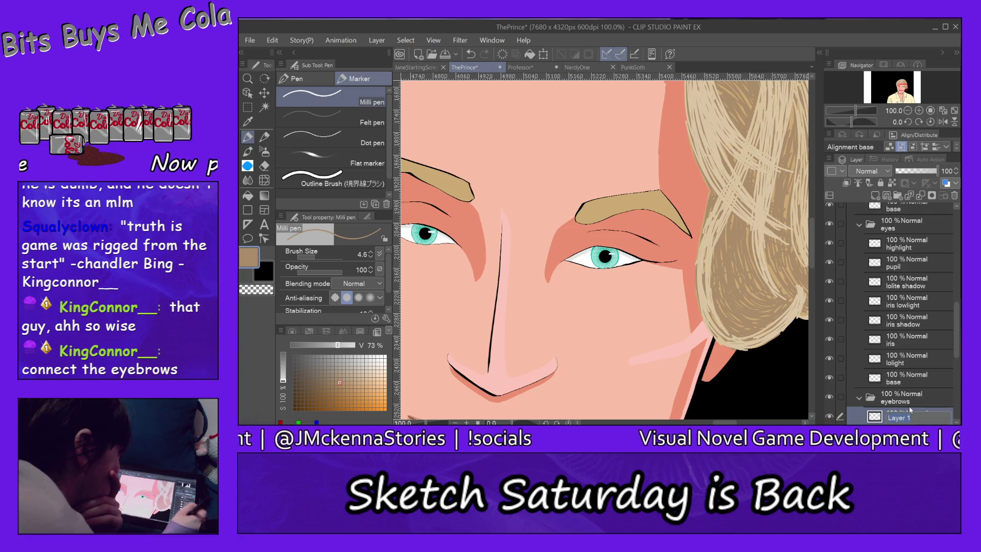
{"action": "type", "text": "lo"}
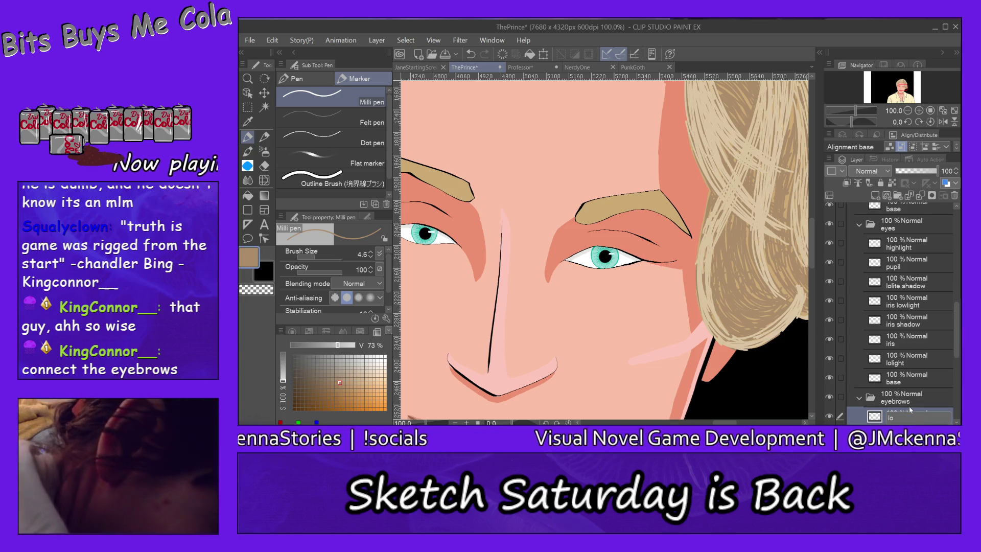
{"action": "type", "text": "light"}
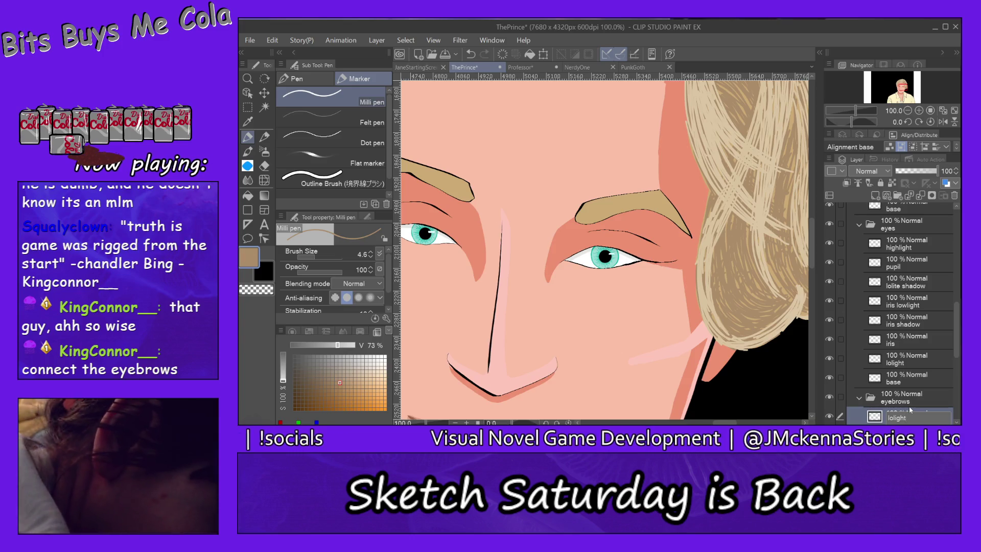
{"action": "key", "text": "Return"}
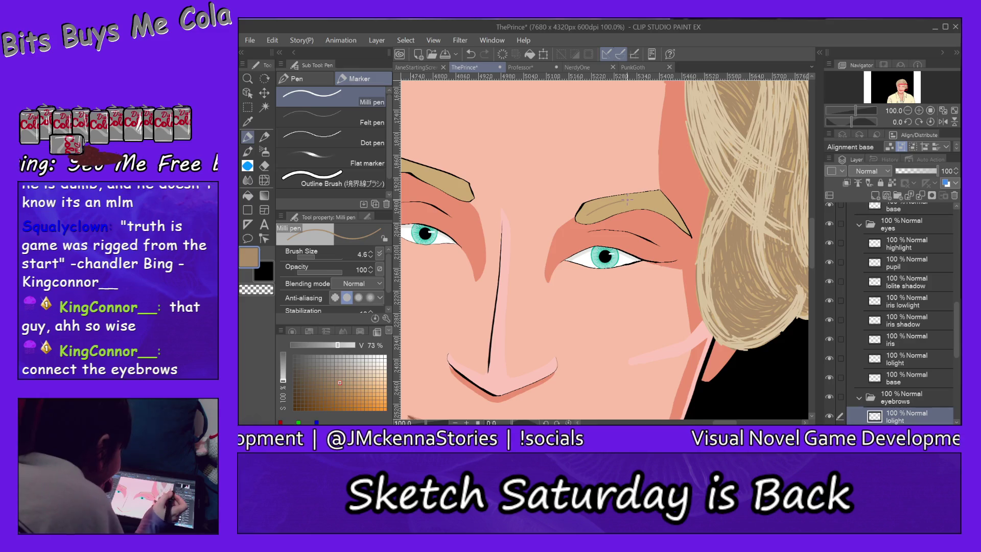
{"action": "right_click", "coordinate": [459, 216]}
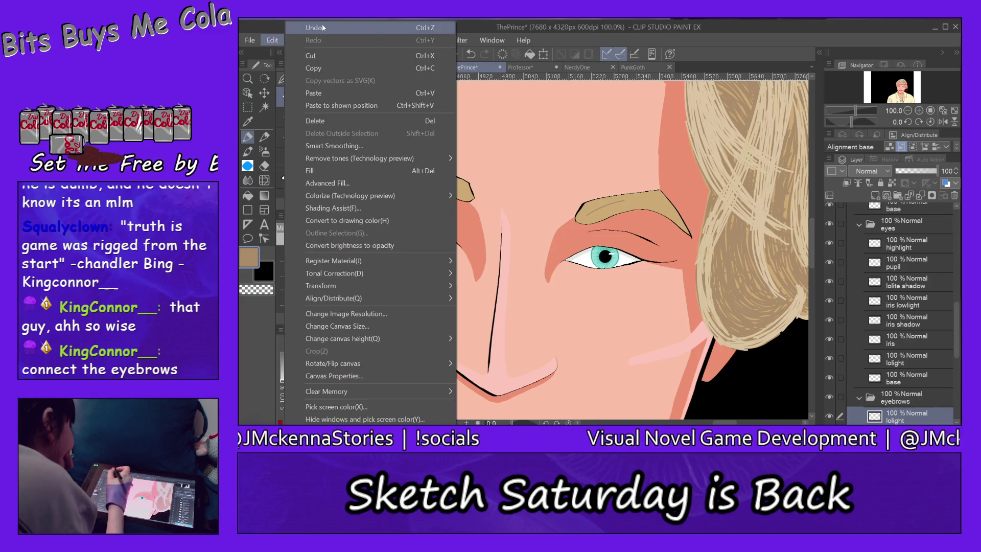
Step: Undo the stray light stroke and texture the right eyebrow with fine tan hairs
{"action": "left_click", "coordinate": [332, 33]}
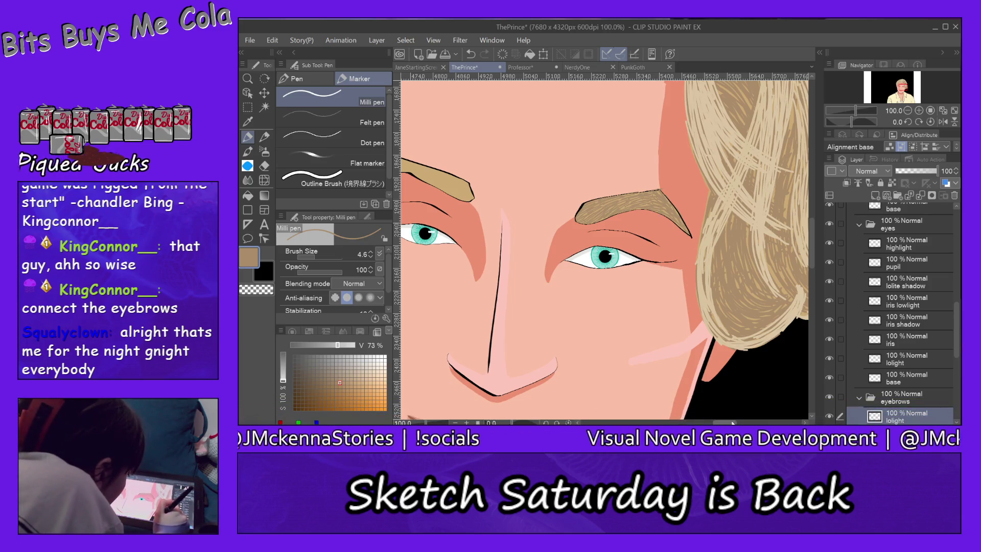
Step: Pan to the left eyebrow and draw the same fine hair strokes over it
{"action": "left_click_drag", "start_coordinate": [538, 268], "coordinate": [736, 269]}
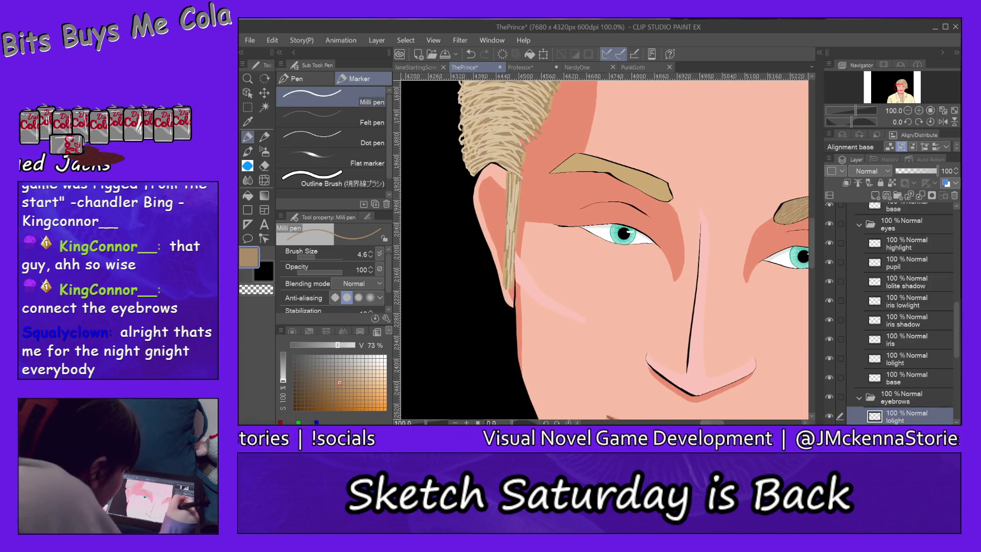
{"action": "left_click_drag", "start_coordinate": [721, 184], "coordinate": [720, 280]}
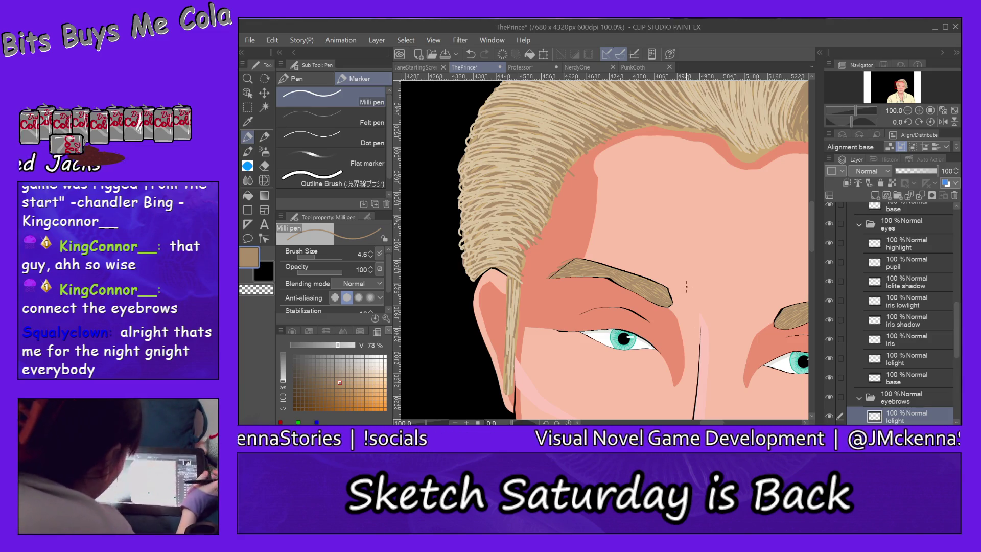
{"action": "key", "text": "/"}
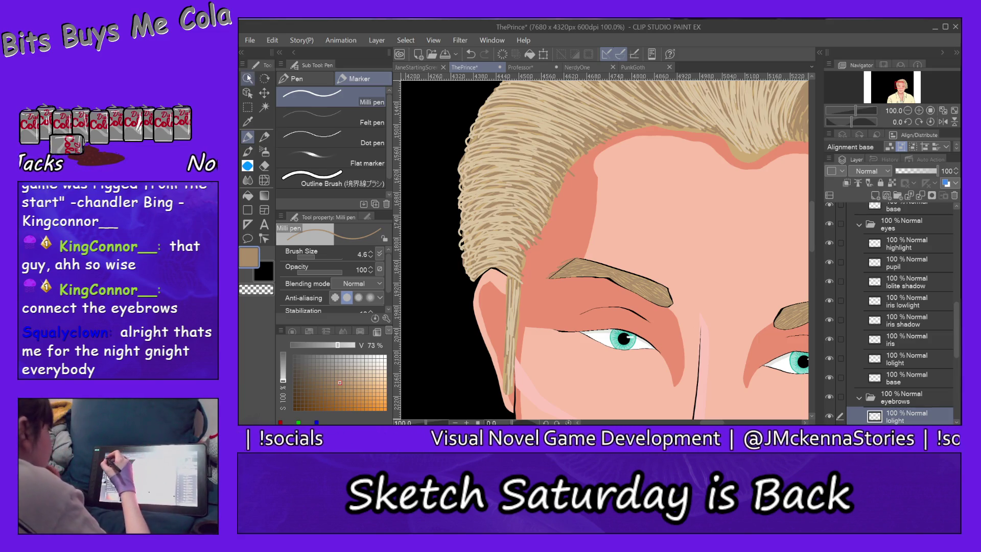
Step: Zoom to 200% on the left eyebrow and set the Hard eraser to brush size 26.4
{"action": "left_click", "coordinate": [616, 278]}
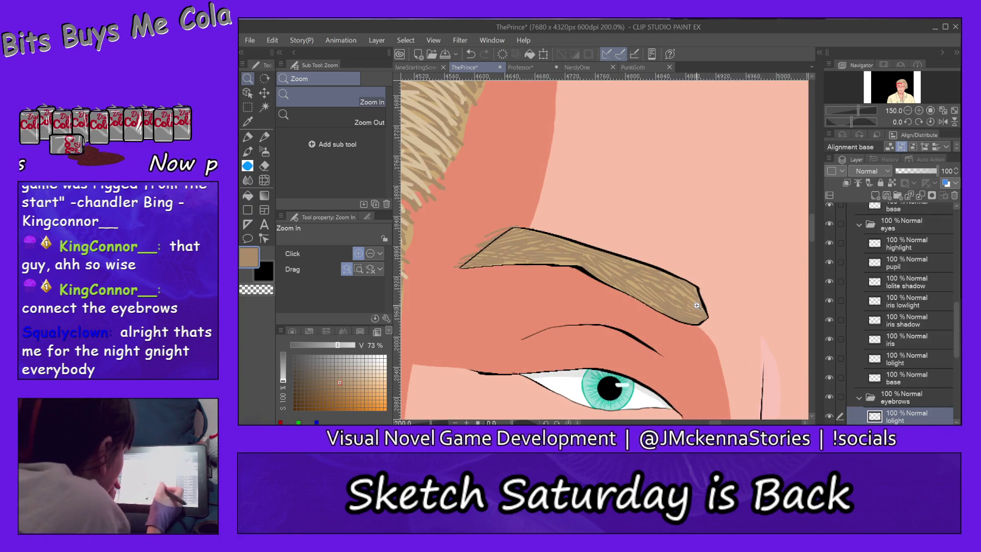
{"action": "left_click", "coordinate": [264, 166]}
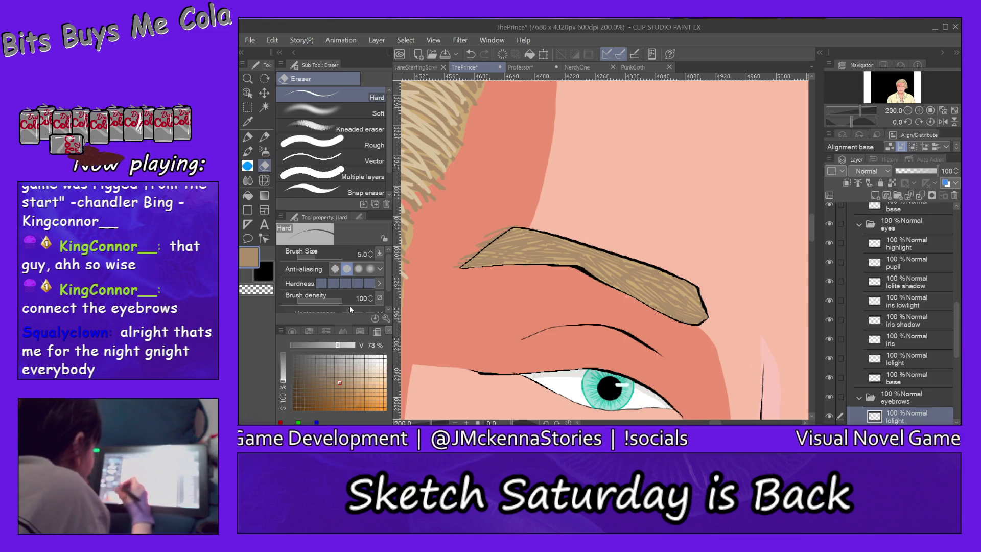
{"action": "left_click", "coordinate": [323, 256]}
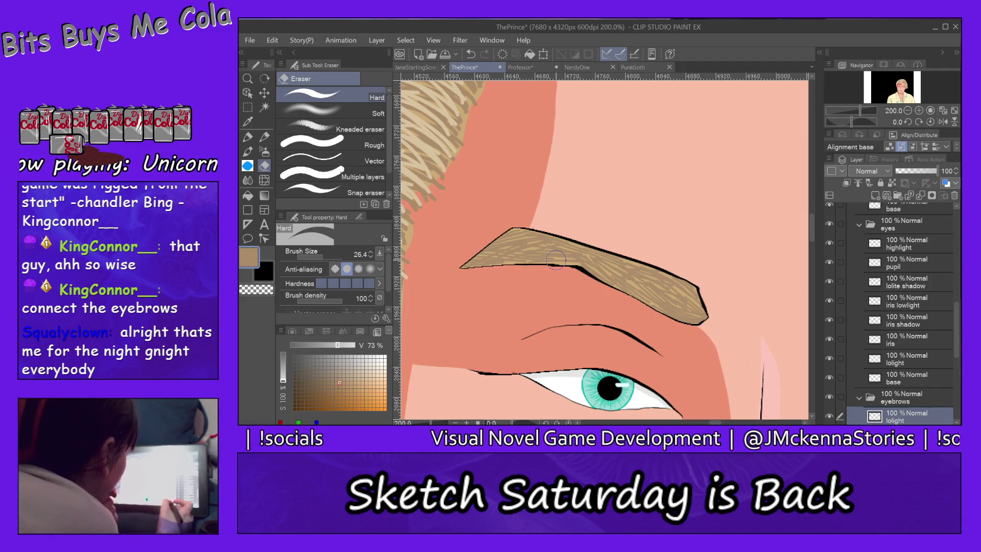
Step: Pan to the right eyebrow's outer tip, erase stray strokes, and make the face layer current
{"action": "left_click_drag", "start_coordinate": [797, 230], "coordinate": [406, 307]}
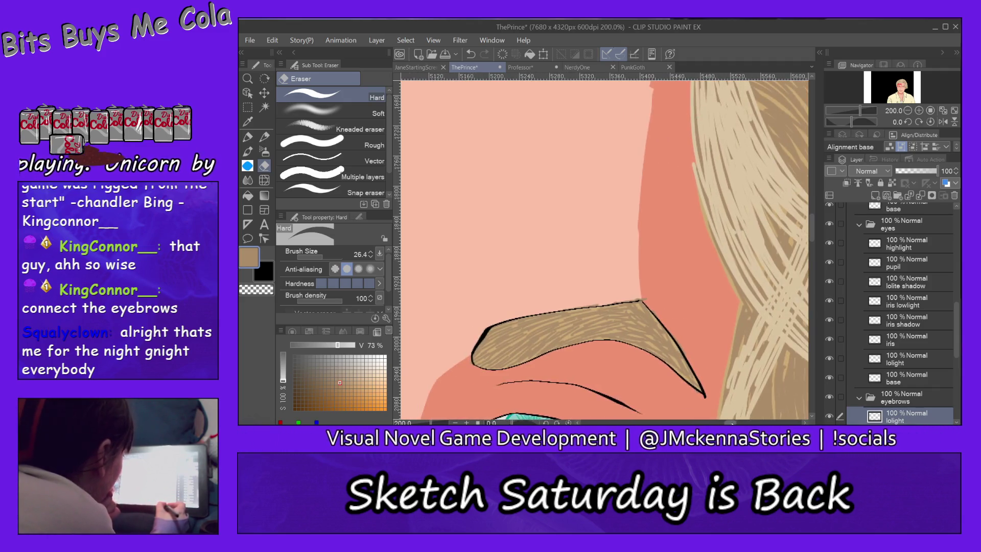
{"action": "left_click_drag", "start_coordinate": [812, 225], "coordinate": [811, 233]}
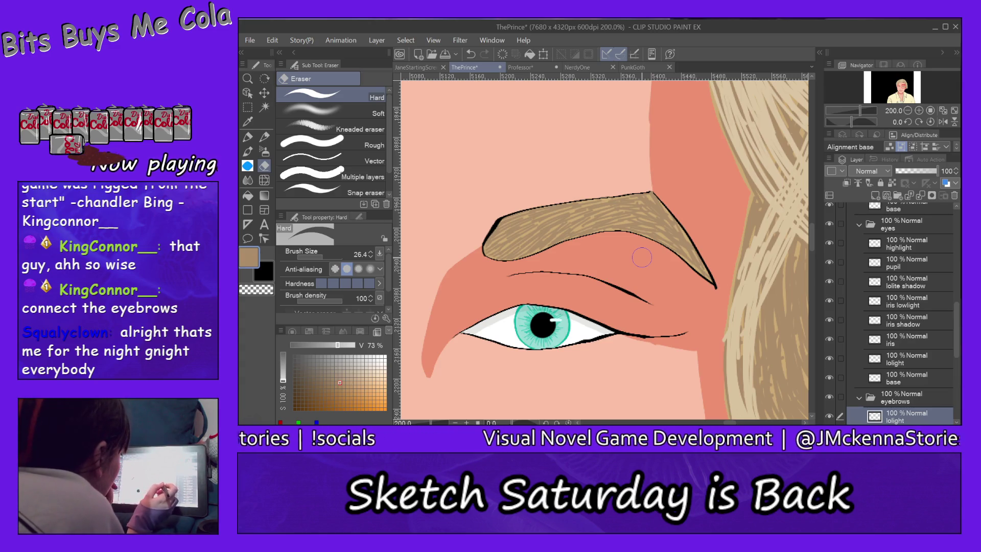
{"action": "left_click", "coordinate": [713, 265], "text": "ctrl"}
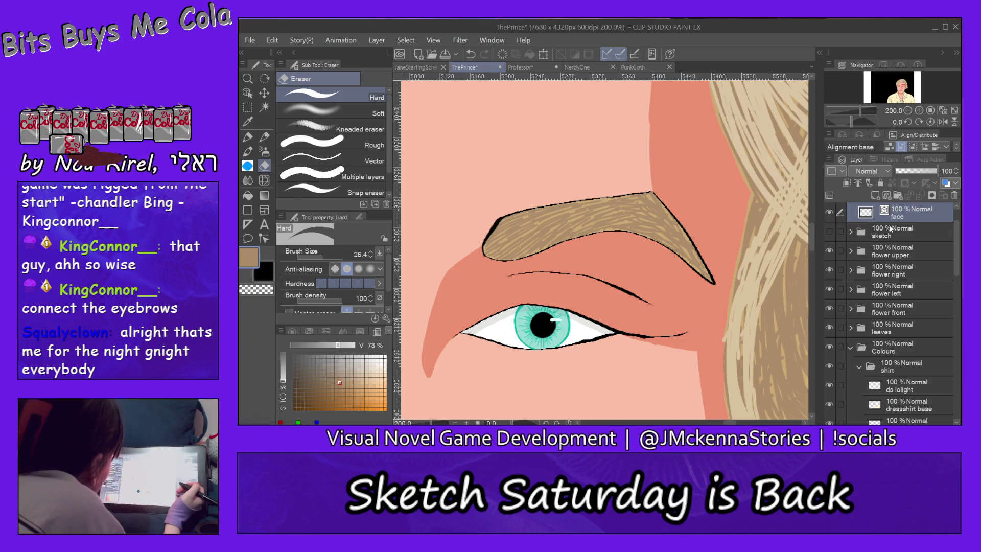
Step: Zoom the canvas out to 25% and centre the full prince portrait in view
{"action": "left_click", "coordinate": [247, 78]}
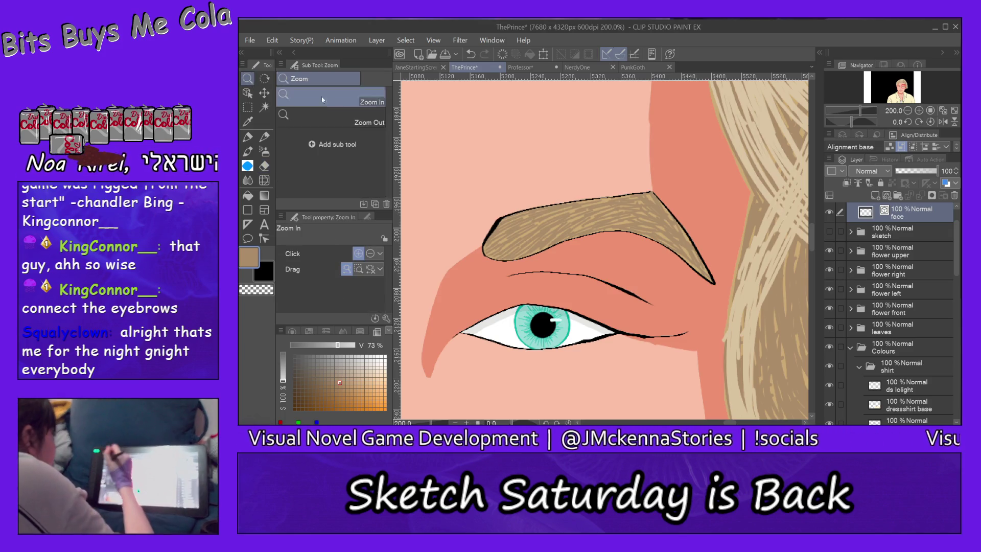
{"action": "left_click", "coordinate": [364, 122]}
{"action": "left_click", "coordinate": [717, 244]}
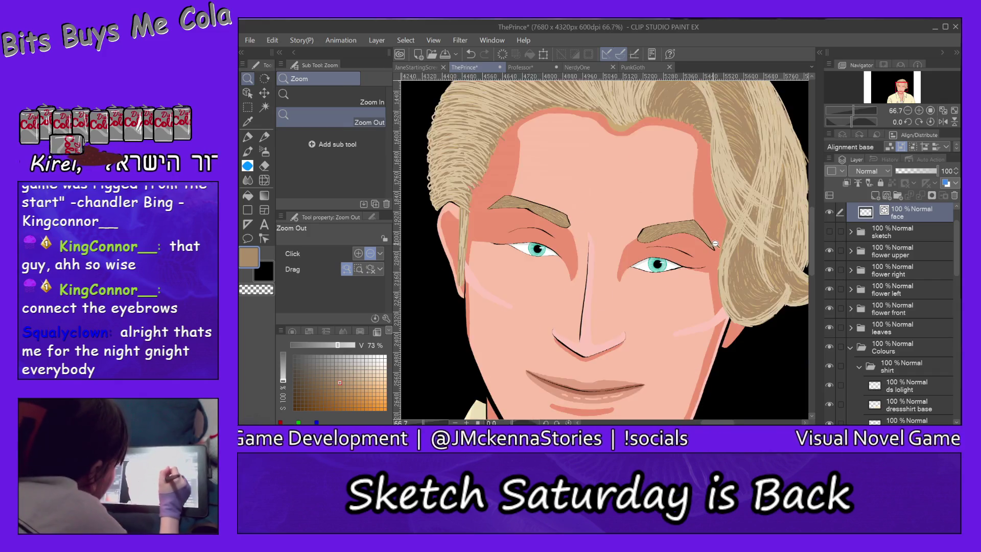
{"action": "left_click", "coordinate": [715, 243]}
{"action": "left_click", "coordinate": [715, 243]}
{"action": "left_click_drag", "start_coordinate": [812, 262], "coordinate": [809, 285]}
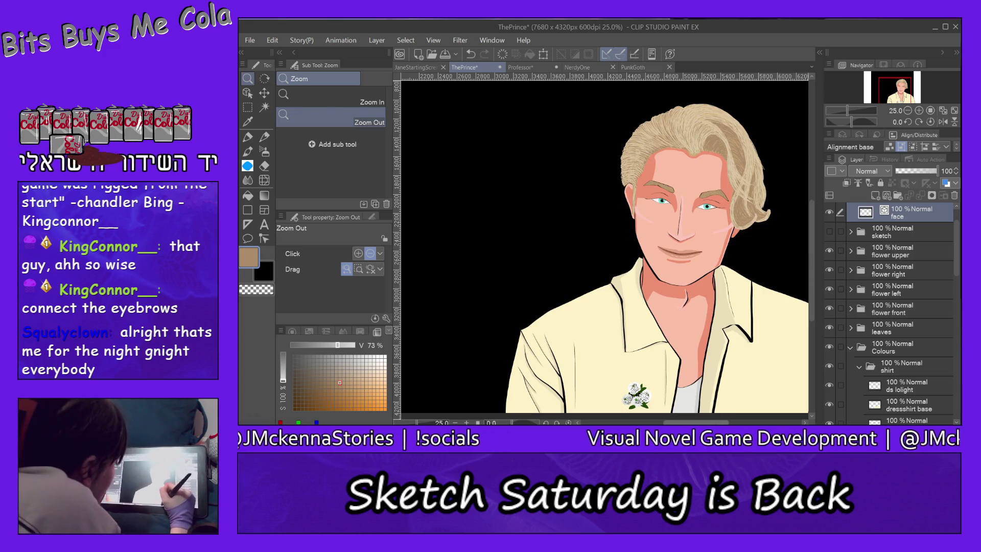
{"action": "left_click_drag", "start_coordinate": [713, 422], "coordinate": [725, 422]}
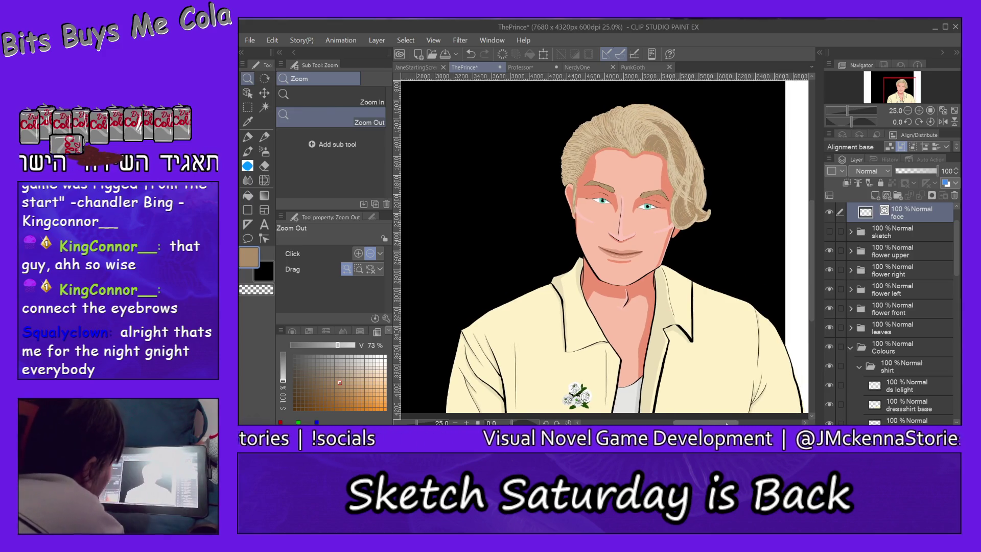
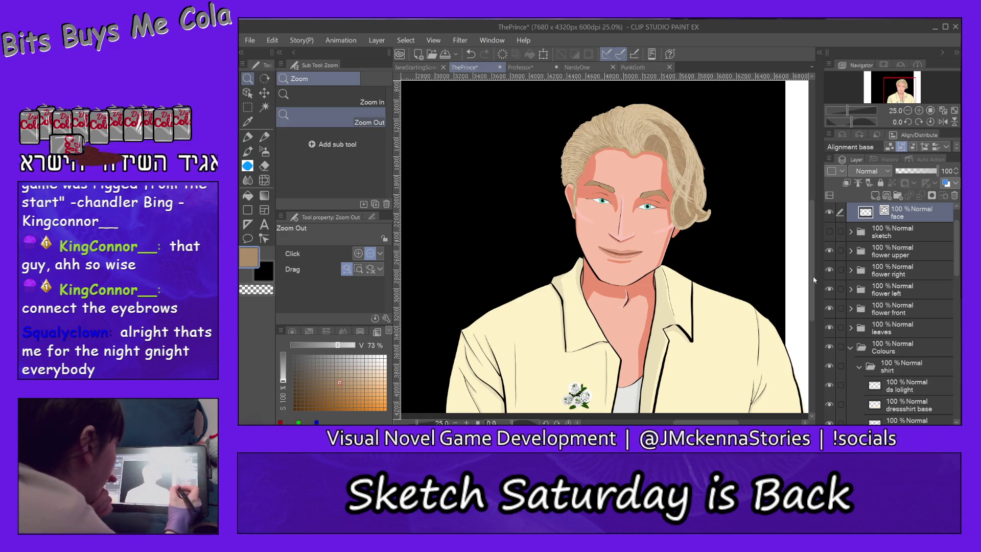
{"action": "left_click_drag", "start_coordinate": [813, 276], "coordinate": [812, 303]}
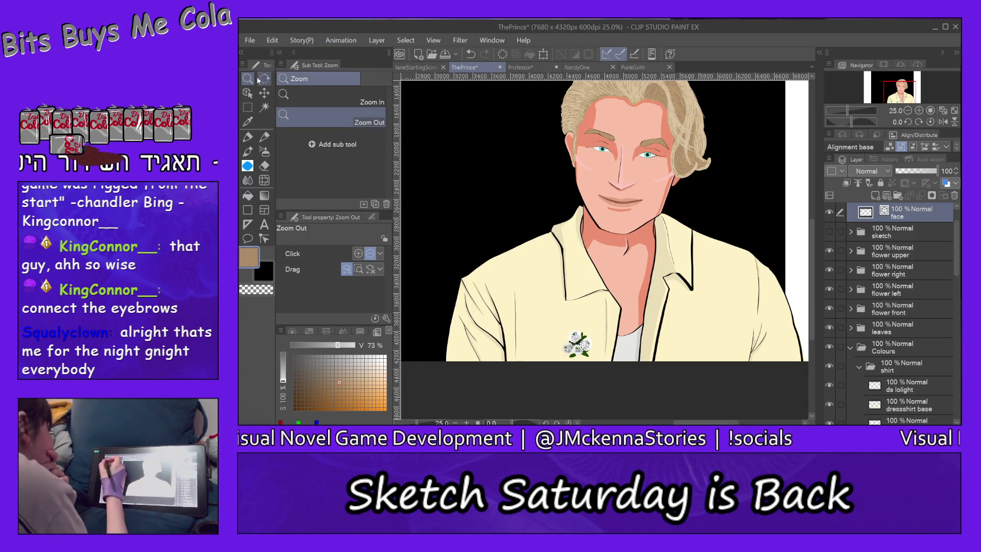
Step: Zoom in on the clover bouquet on the shirt and centre the flower cluster in view
{"action": "left_click", "coordinate": [330, 102]}
{"action": "left_click", "coordinate": [586, 353]}
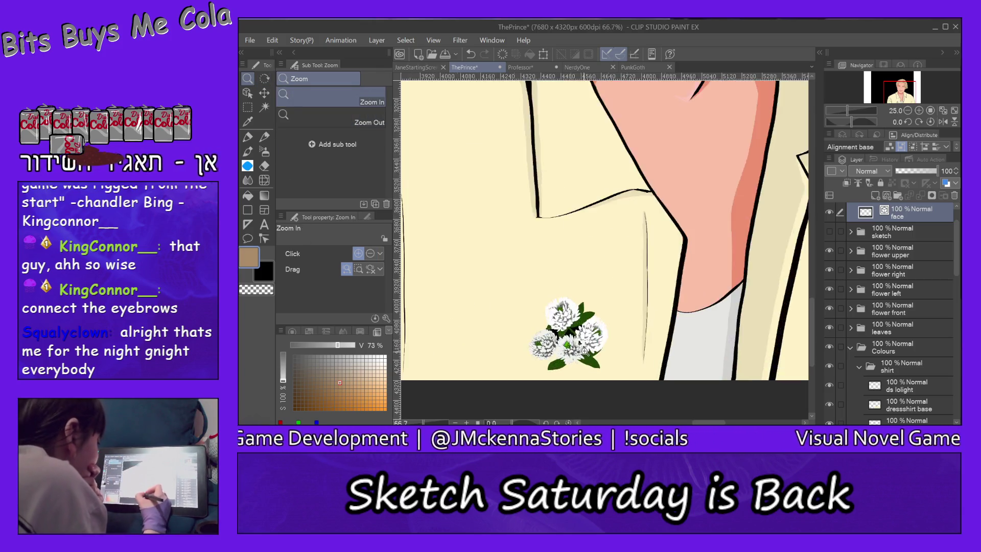
{"action": "left_click", "coordinate": [585, 351]}
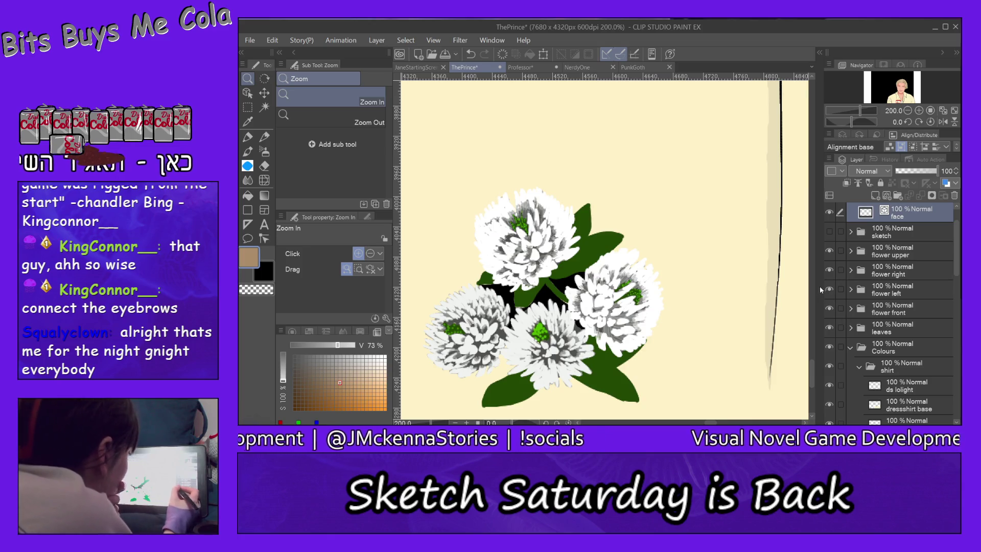
{"action": "left_click_drag", "start_coordinate": [812, 363], "coordinate": [813, 368]}
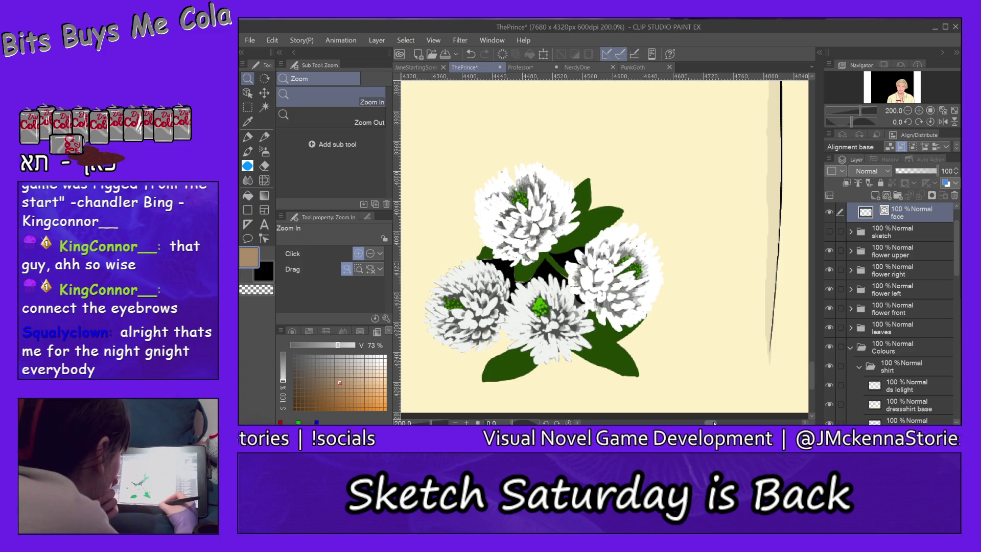
{"action": "left_click_drag", "start_coordinate": [713, 422], "coordinate": [706, 423]}
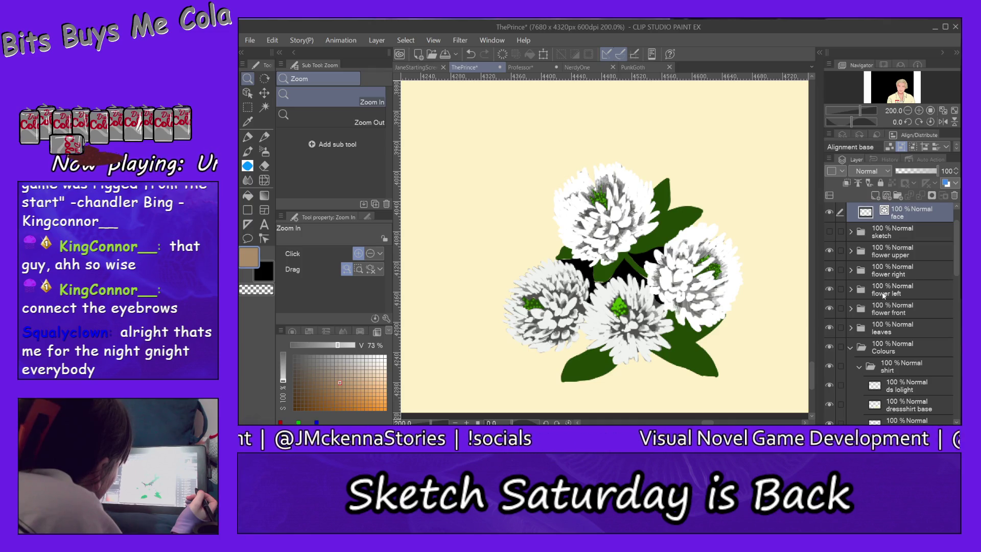
{"action": "left_click", "coordinate": [625, 281]}
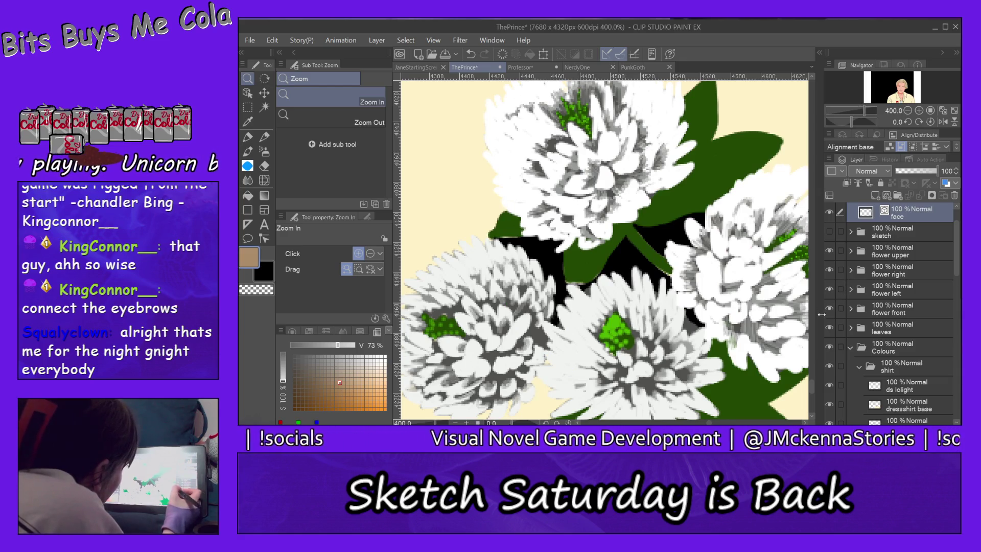
{"action": "left_click_drag", "start_coordinate": [813, 389], "coordinate": [814, 393]}
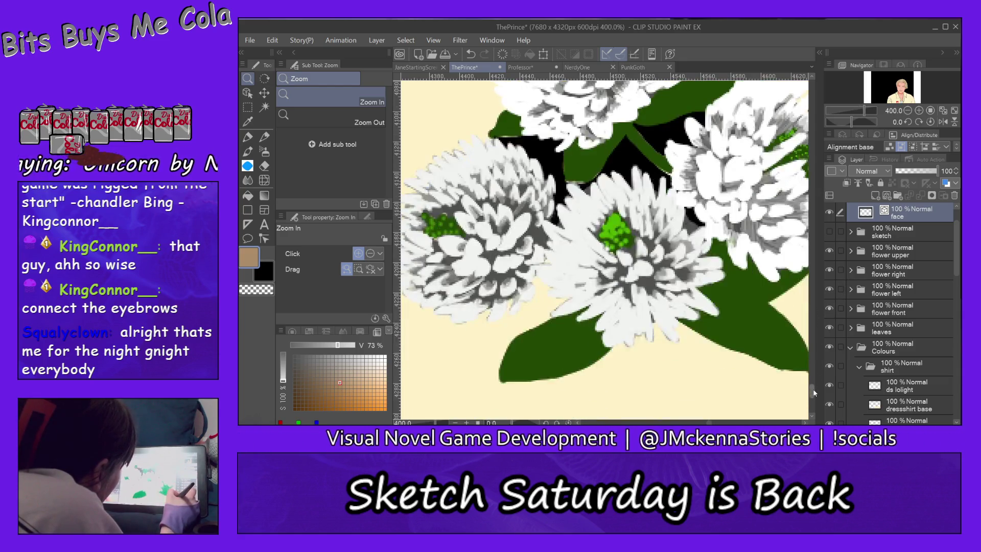
{"action": "scroll", "coordinate": [815, 392], "scroll_direction": "up", "scroll_amount": 3}
{"action": "scroll", "coordinate": [815, 390], "scroll_direction": "up", "scroll_amount": 1}
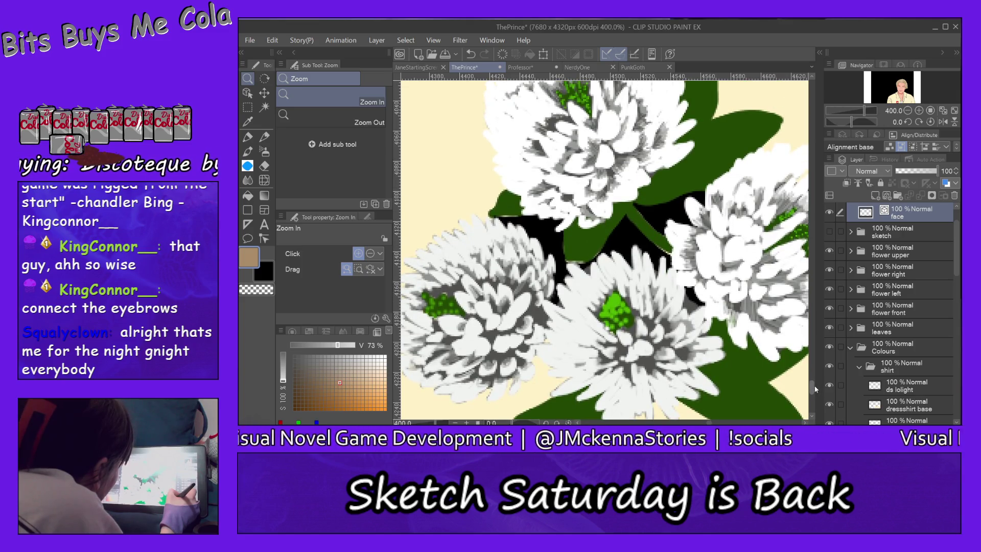
{"action": "scroll", "coordinate": [813, 384], "scroll_direction": "up", "scroll_amount": 2}
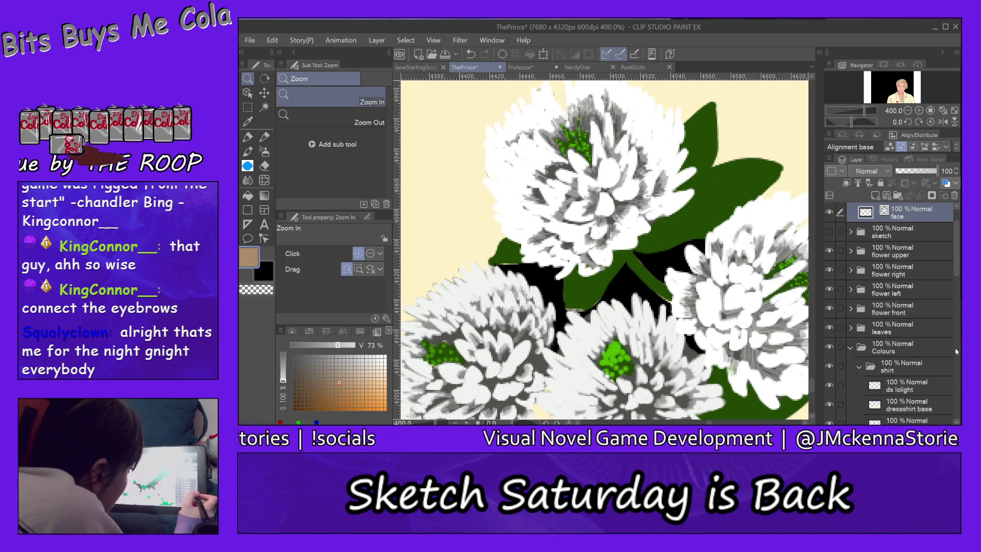
{"action": "left_click_drag", "start_coordinate": [958, 273], "coordinate": [956, 261]}
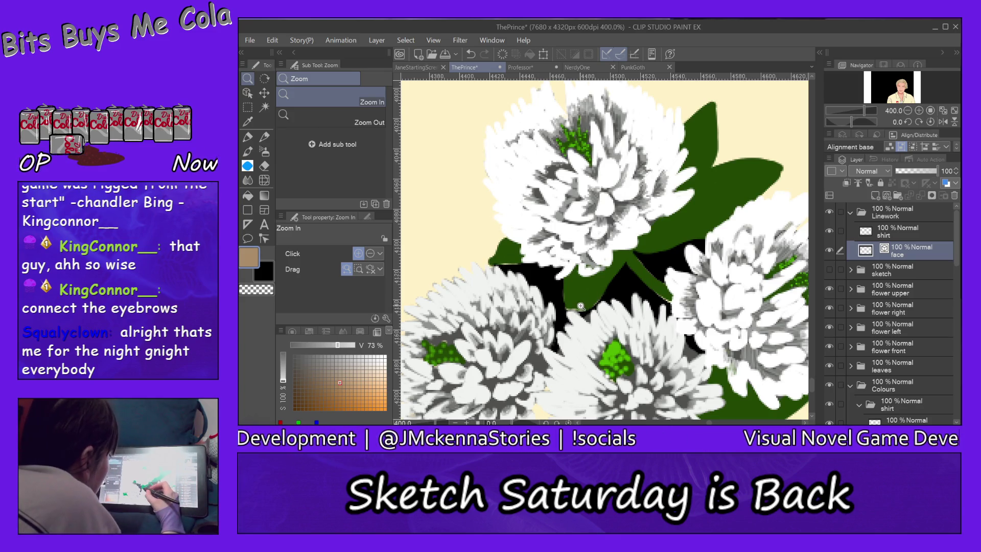
Step: Switch to the Pen tool ready for drawing
{"action": "key", "text": "p"}
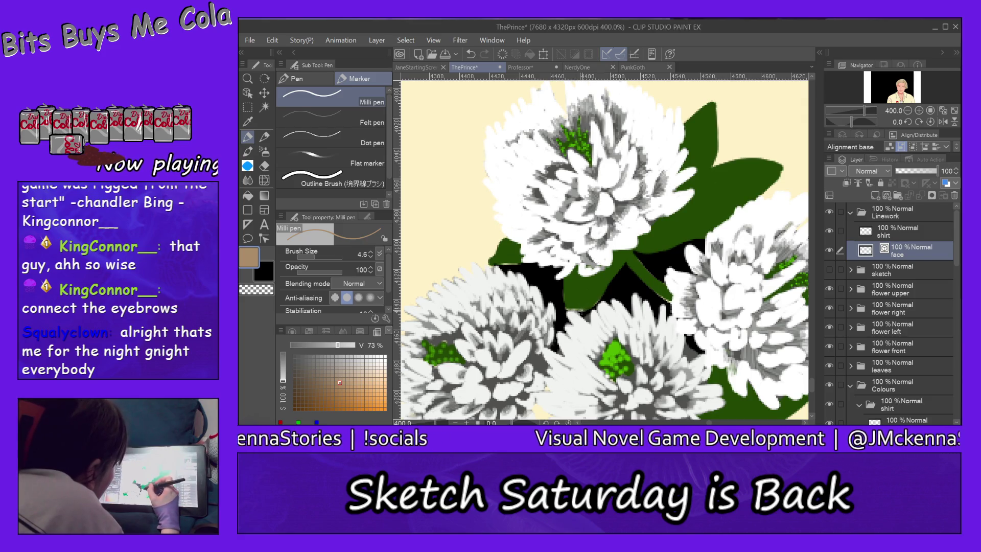
Step: Target the leaves base layer and eyedrop the dark green leaf colour
{"action": "left_click", "coordinate": [546, 322], "text": "ctrl+shift"}
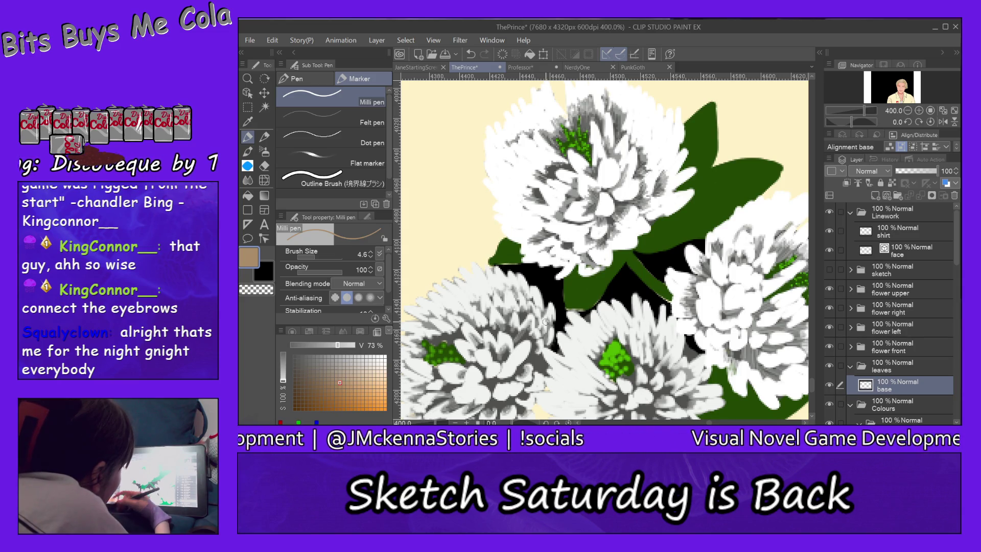
{"action": "left_click", "coordinate": [659, 261], "text": "ctrl+shift"}
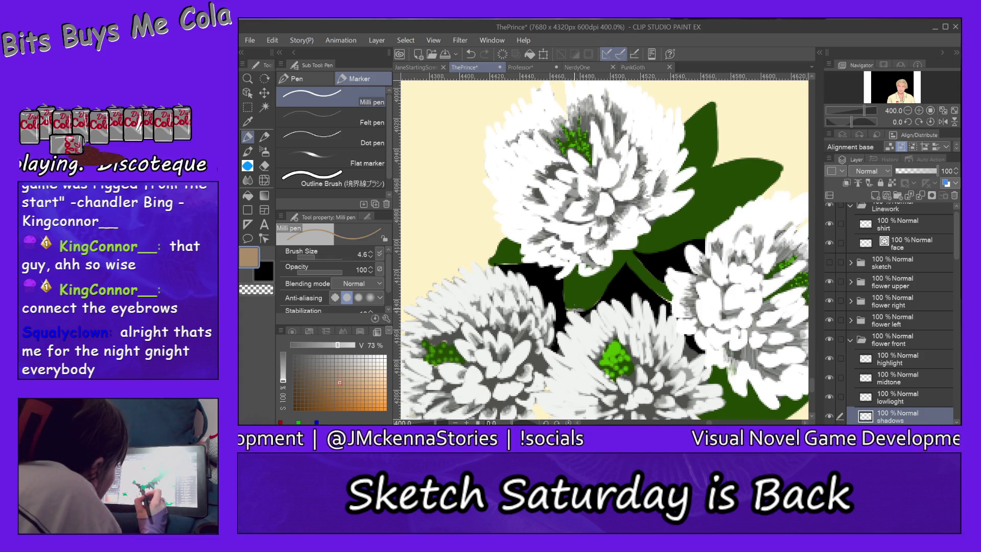
{"action": "left_click", "coordinate": [897, 378]}
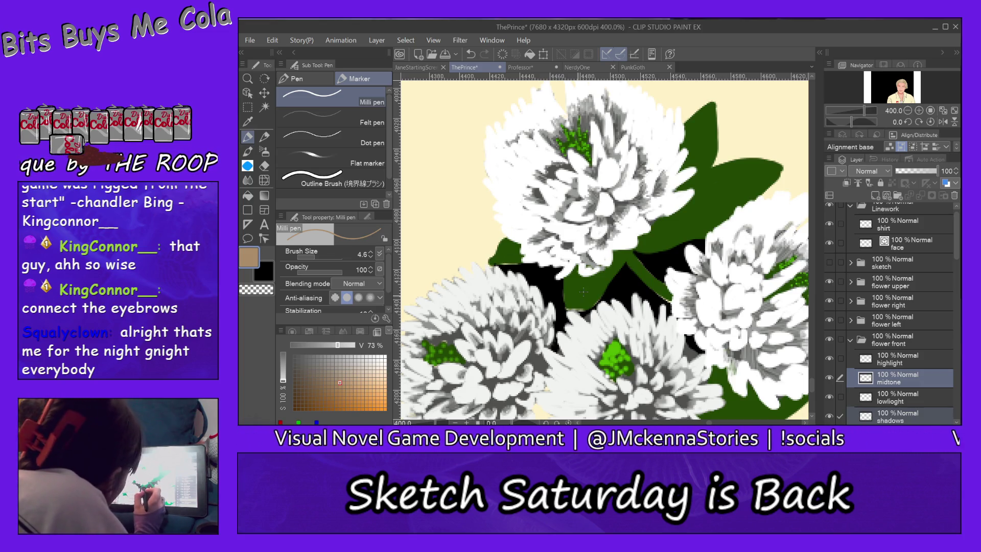
{"action": "left_click", "coordinate": [587, 296], "text": "ctrl+shift"}
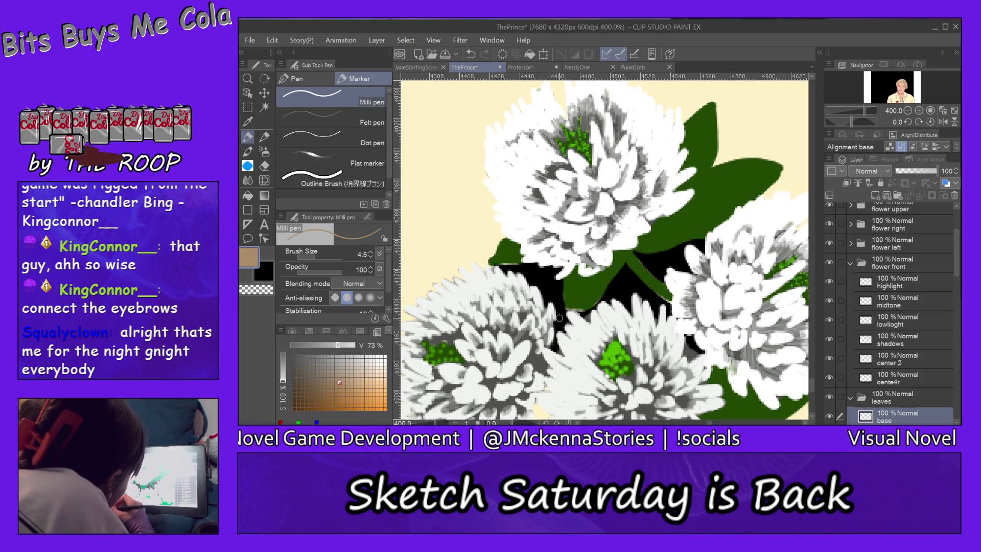
{"action": "left_click", "coordinate": [586, 304], "text": "alt"}
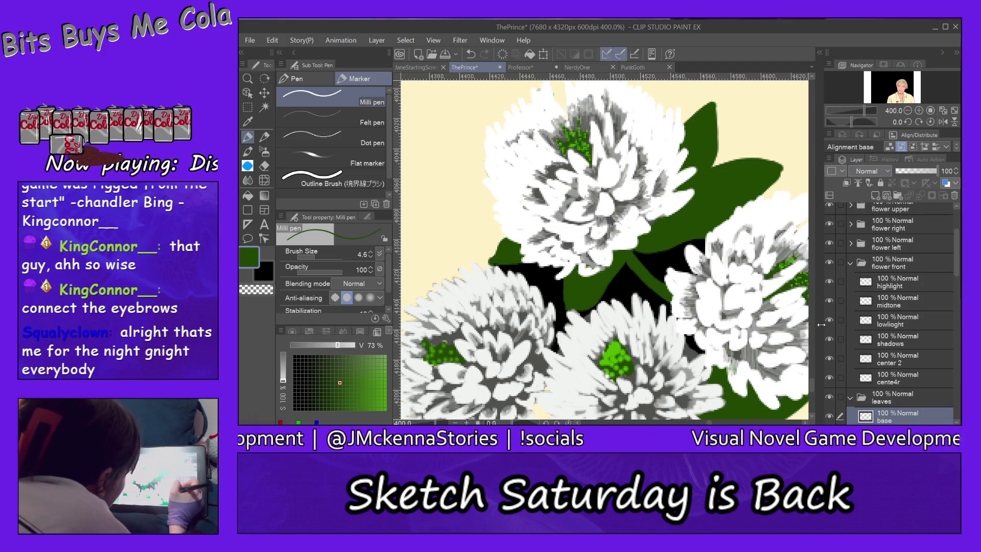
{"action": "left_click_drag", "start_coordinate": [813, 383], "coordinate": [819, 381]}
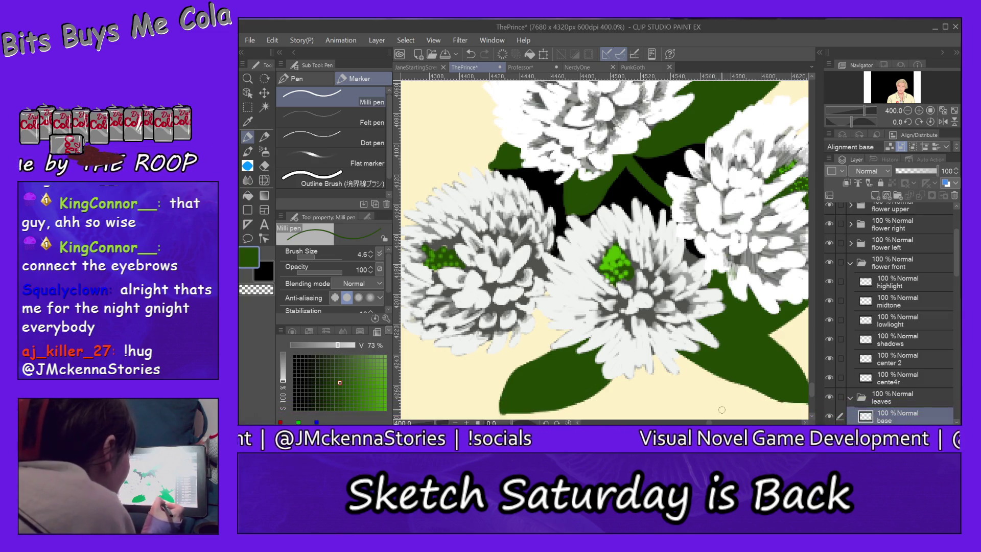
{"action": "scroll", "coordinate": [604, 249], "scroll_direction": "right", "scroll_amount": 5}
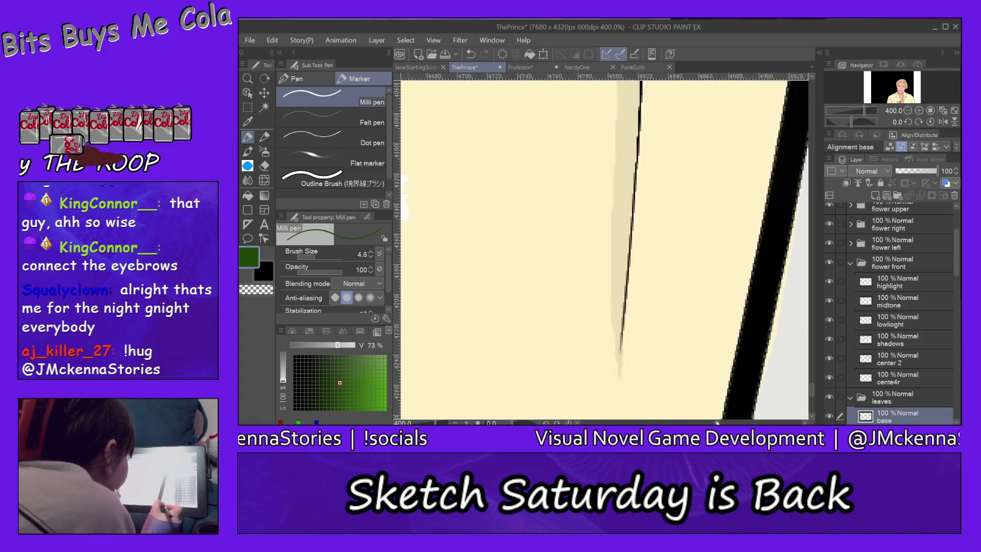
{"action": "scroll", "coordinate": [710, 421], "scroll_direction": "left", "scroll_amount": 2}
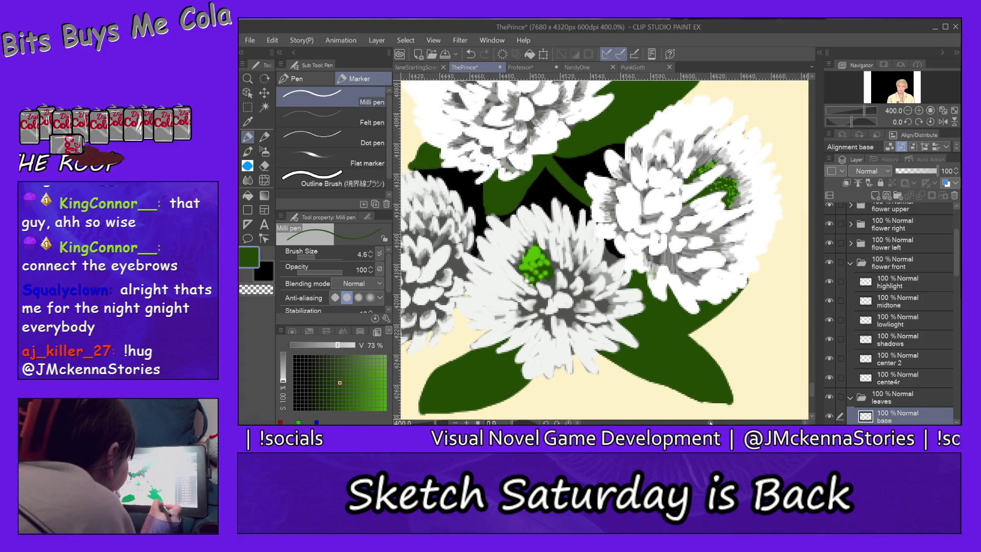
{"action": "scroll", "coordinate": [710, 422], "scroll_direction": "left", "scroll_amount": 1}
{"action": "scroll", "coordinate": [710, 421], "scroll_direction": "left", "scroll_amount": 1}
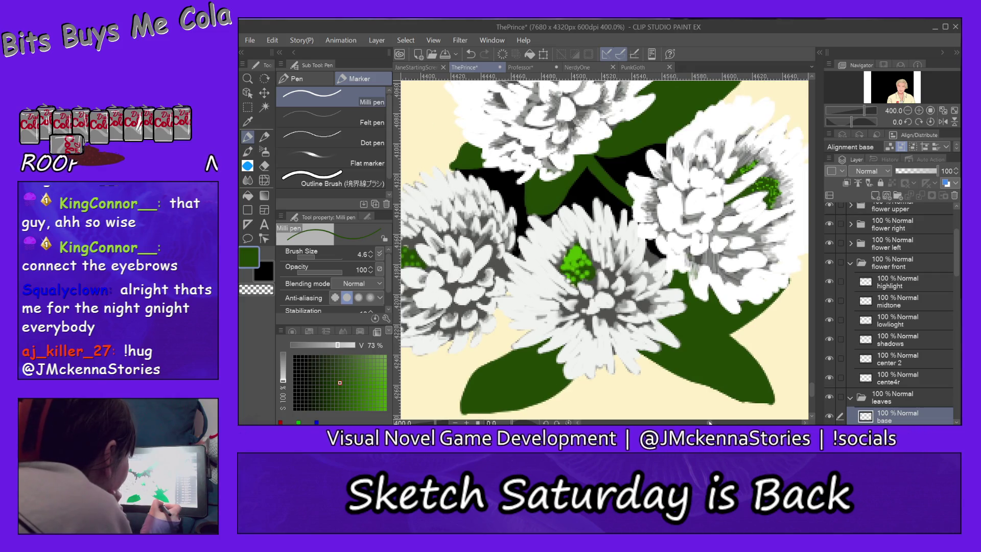
{"action": "scroll", "coordinate": [710, 420], "scroll_direction": "left", "scroll_amount": 1}
{"action": "scroll", "coordinate": [710, 421], "scroll_direction": "left", "scroll_amount": 1}
{"action": "scroll", "coordinate": [710, 422], "scroll_direction": "left", "scroll_amount": 2}
{"action": "scroll", "coordinate": [711, 421], "scroll_direction": "left", "scroll_amount": 1}
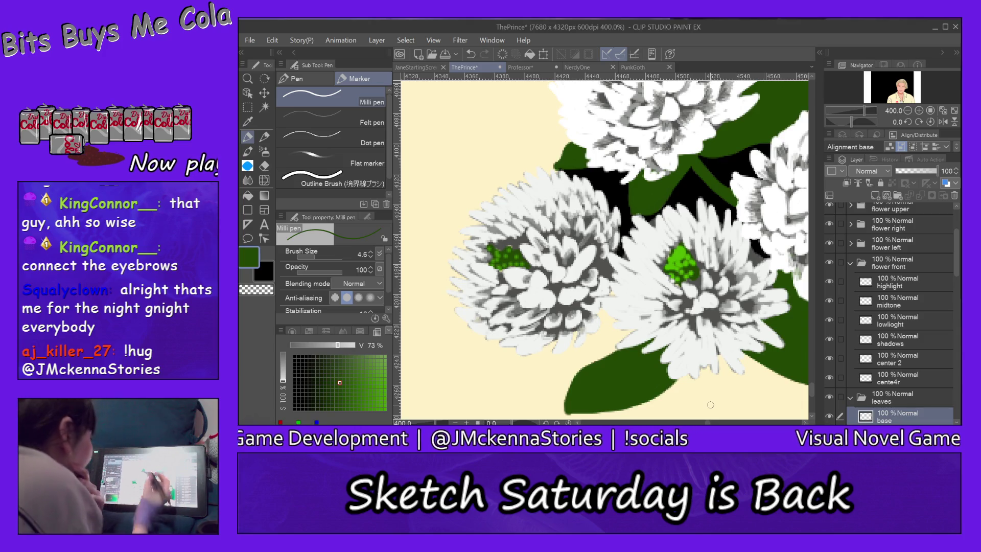
Step: Sample the grey petal tone and make the left flower's highlights layer active
{"action": "left_click", "coordinate": [517, 236], "text": "alt"}
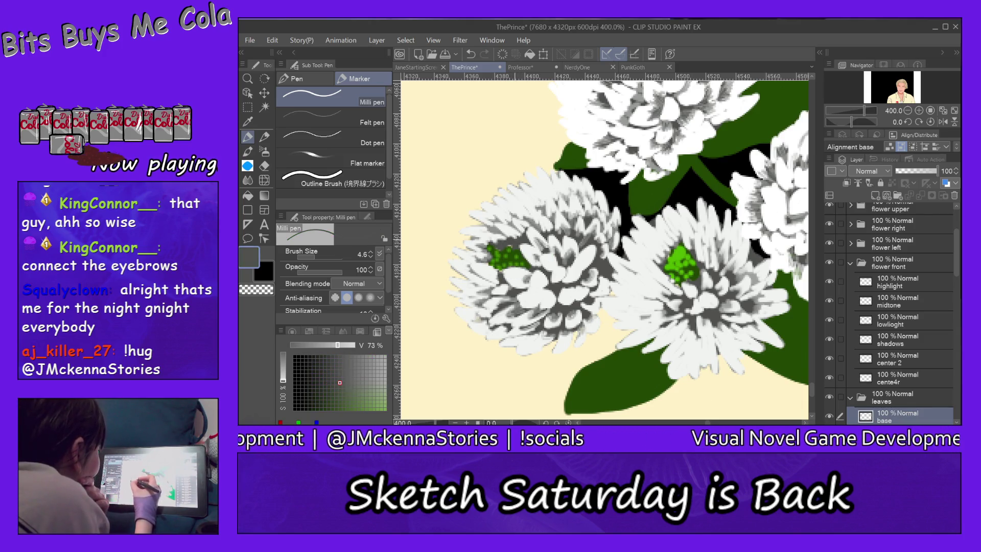
{"action": "left_click", "coordinate": [516, 243], "text": "ctrl+shift"}
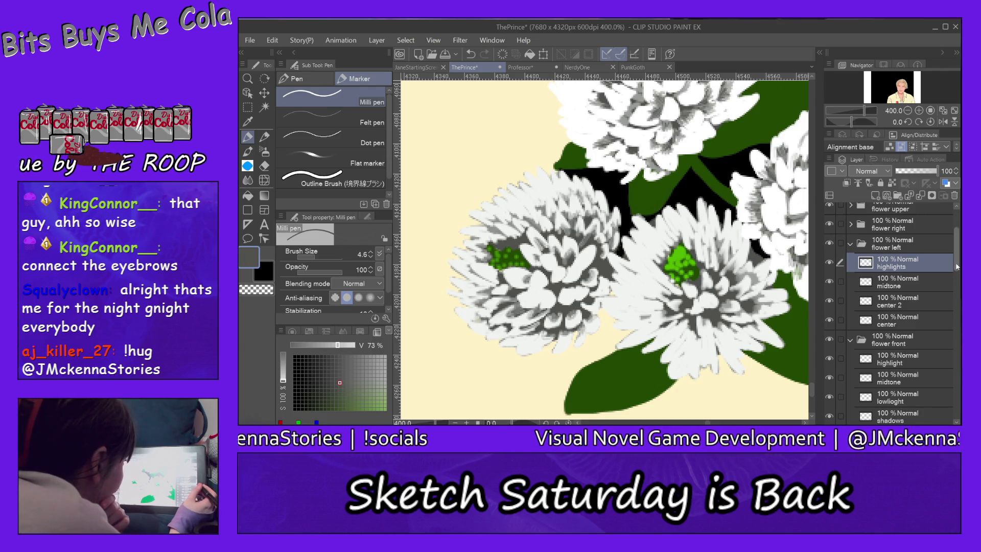
{"action": "left_click_drag", "start_coordinate": [958, 263], "coordinate": [958, 249]}
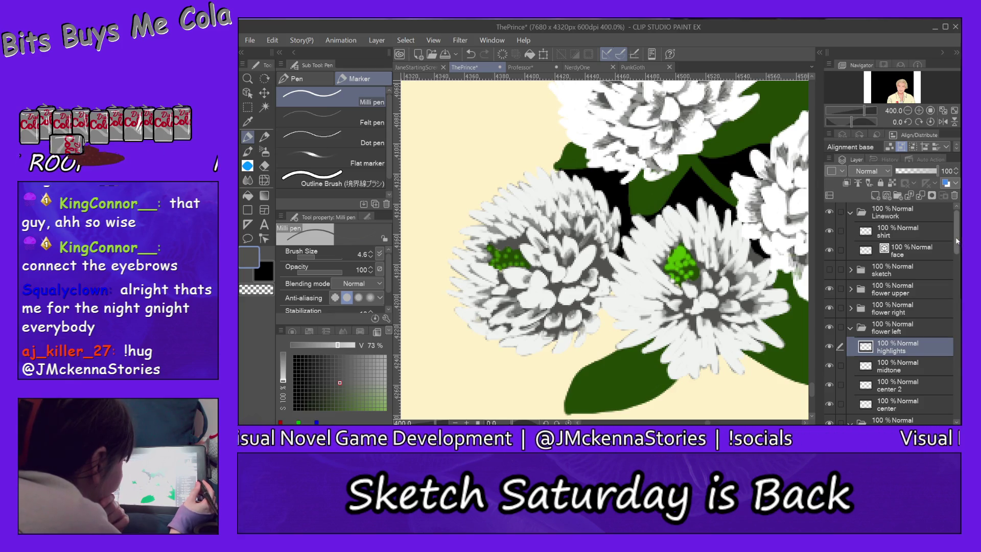
Step: Tidy the Linework and flower left folders, then move from the leaves base to the shadows layer
{"action": "left_click", "coordinate": [852, 212]}
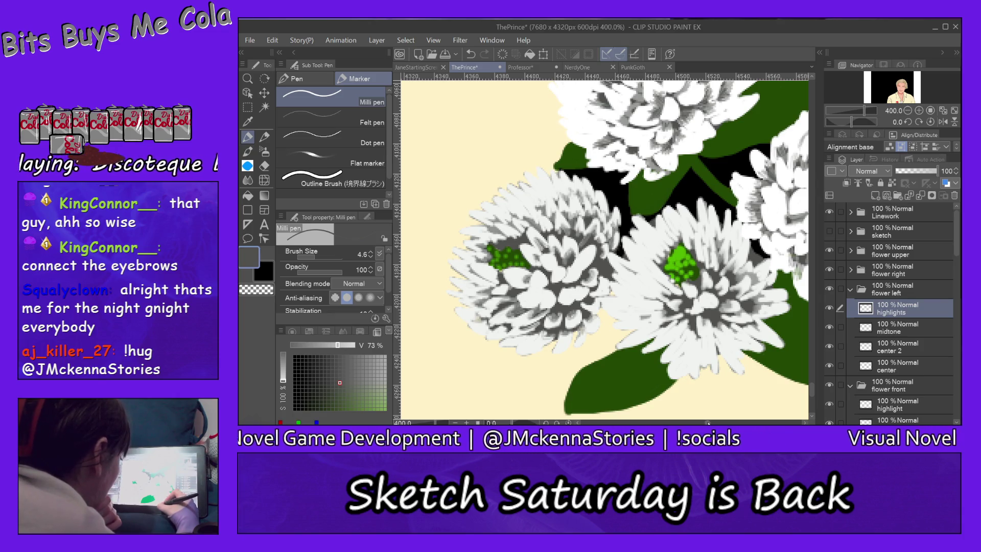
{"action": "scroll", "coordinate": [606, 246], "scroll_direction": "right", "scroll_amount": 5}
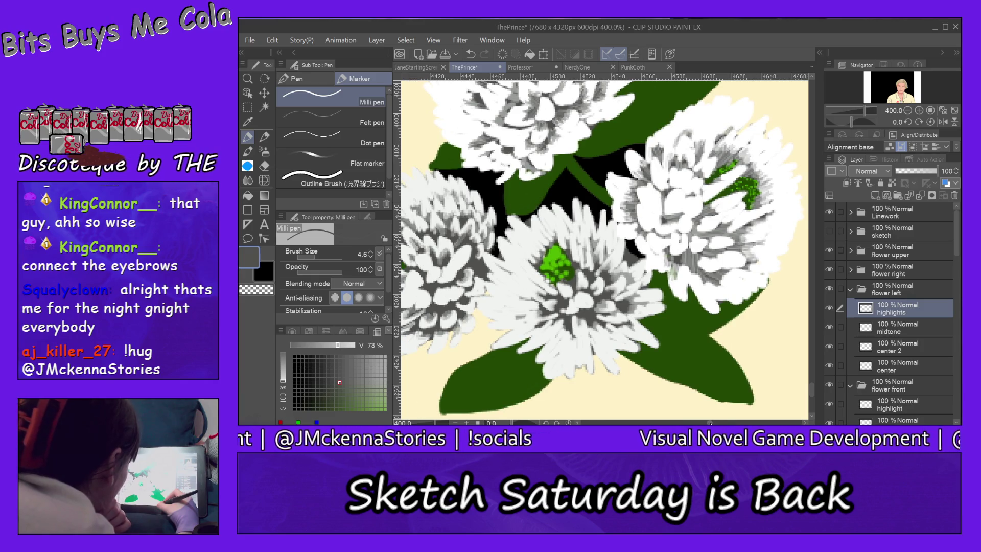
{"action": "left_click_drag", "start_coordinate": [813, 389], "coordinate": [815, 379]}
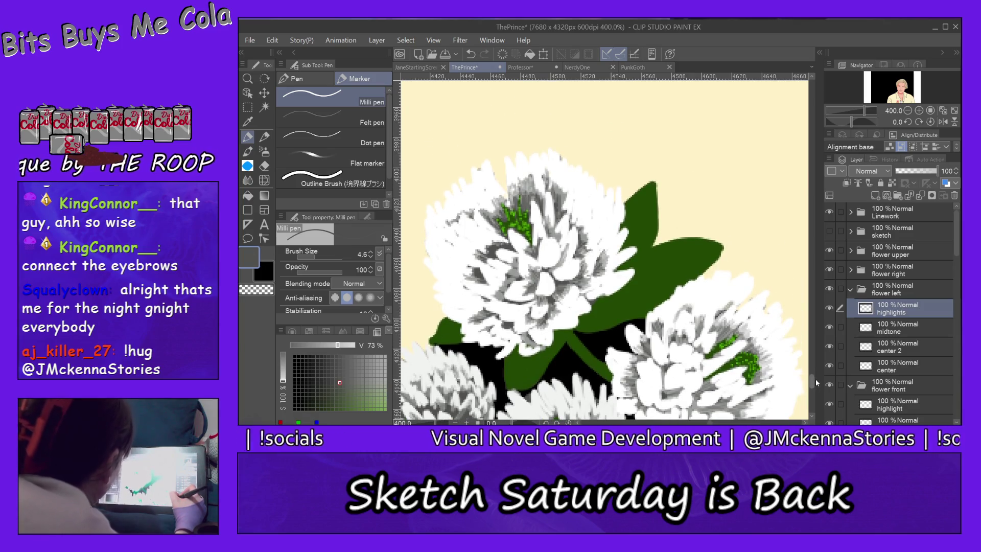
{"action": "scroll", "coordinate": [814, 378], "scroll_direction": "down", "scroll_amount": 1}
{"action": "scroll", "coordinate": [814, 378], "scroll_direction": "down", "scroll_amount": 1}
{"action": "scroll", "coordinate": [815, 379], "scroll_direction": "down", "scroll_amount": 1}
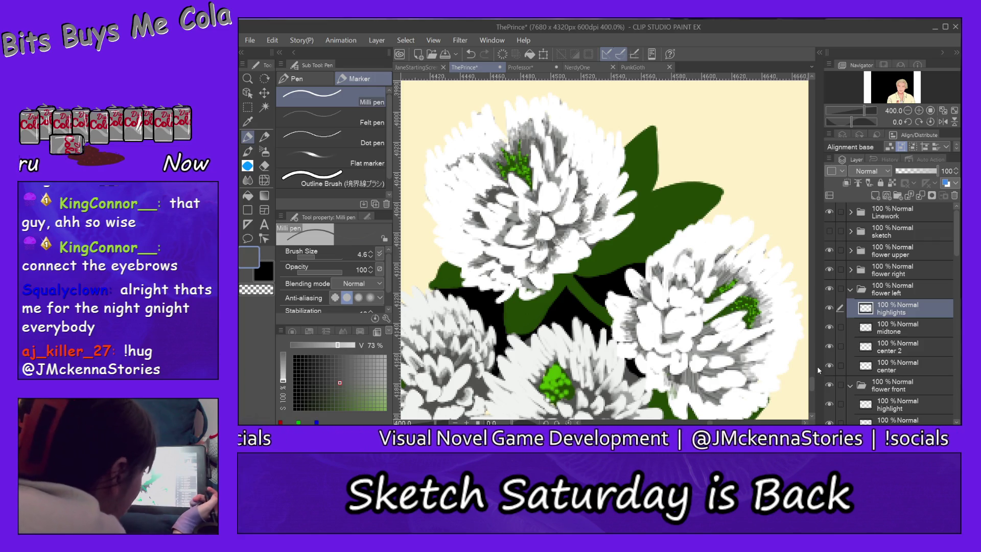
{"action": "left_click", "coordinate": [851, 290]}
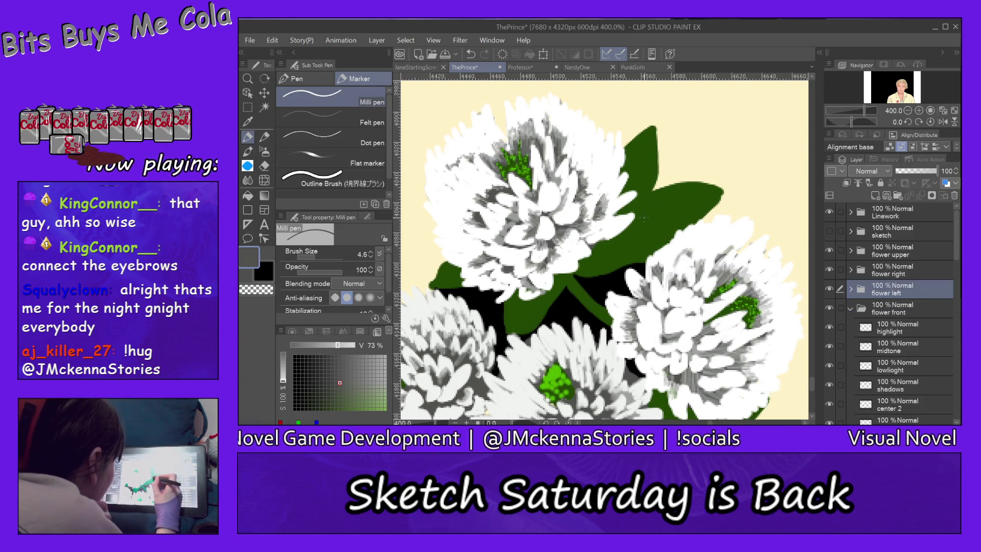
{"action": "left_click", "coordinate": [670, 230], "text": "ctrl+shift"}
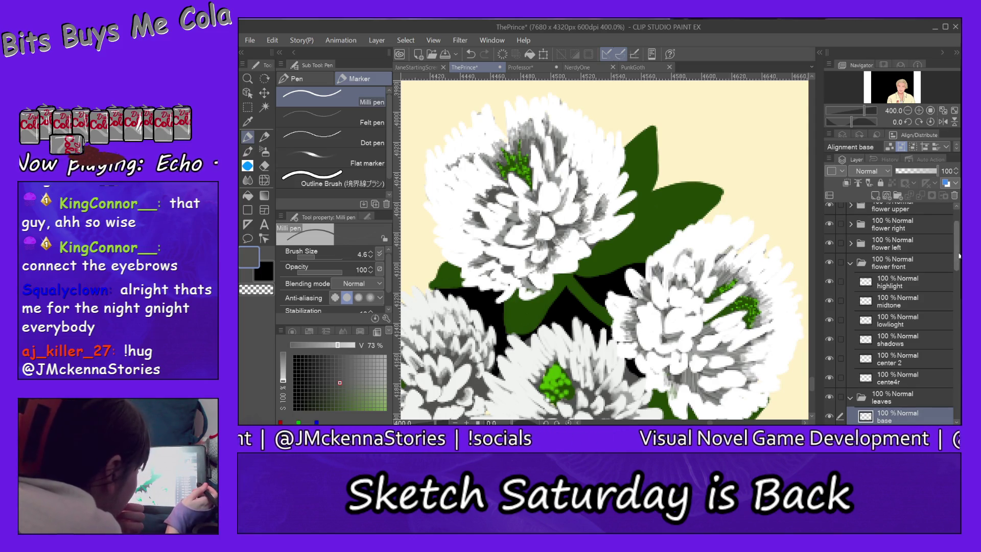
{"action": "left_click_drag", "start_coordinate": [960, 255], "coordinate": [960, 289]}
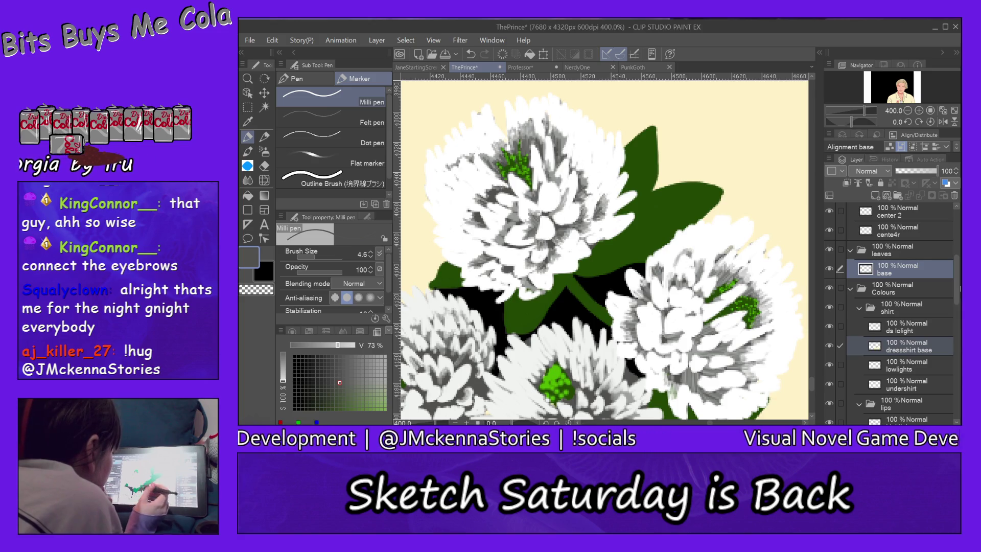
{"action": "left_click", "coordinate": [599, 287], "text": "ctrl+shift"}
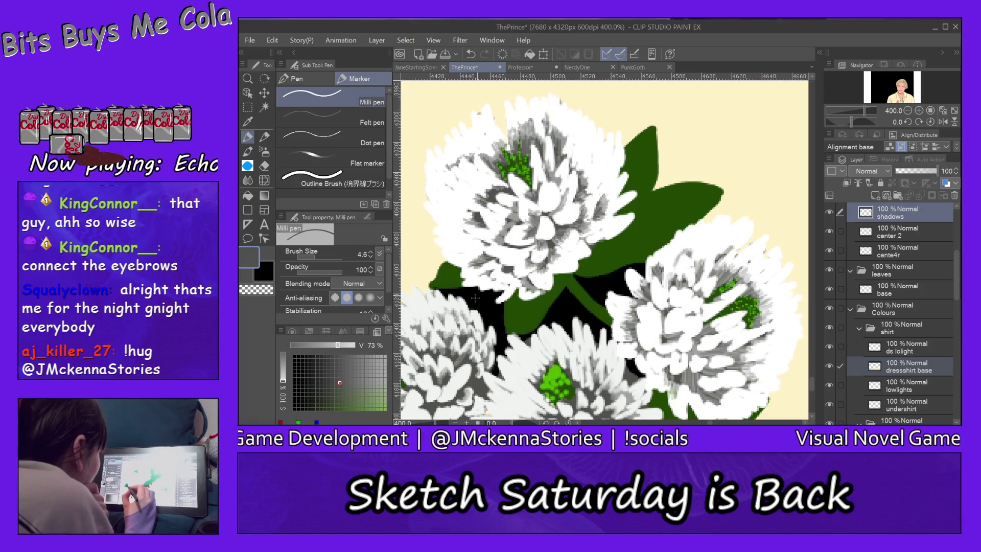
{"action": "scroll", "coordinate": [894, 315], "scroll_direction": "up", "scroll_amount": 5}
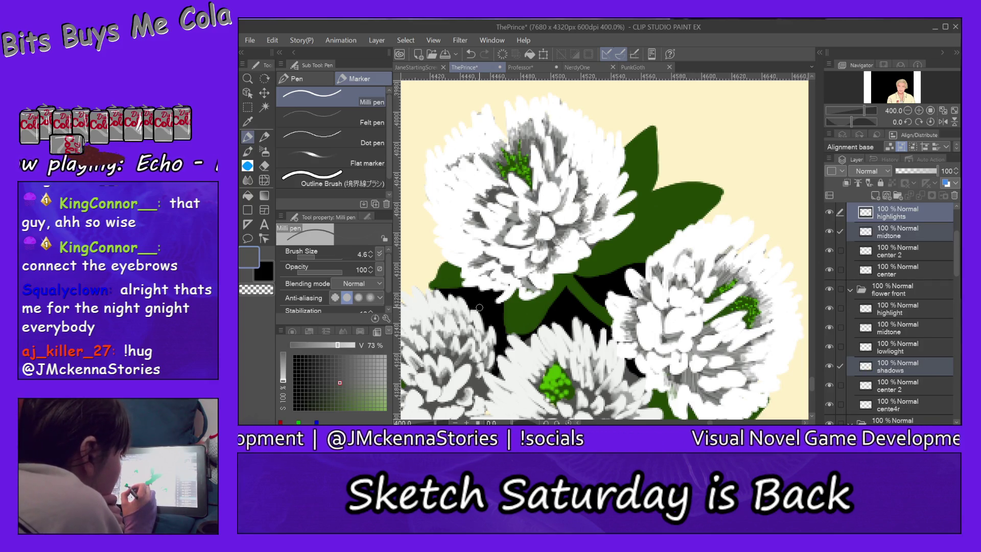
Step: Compare the bouquet with and without the black shadows, leave them hidden, and return to the leaves base layer
{"action": "left_click", "coordinate": [830, 366]}
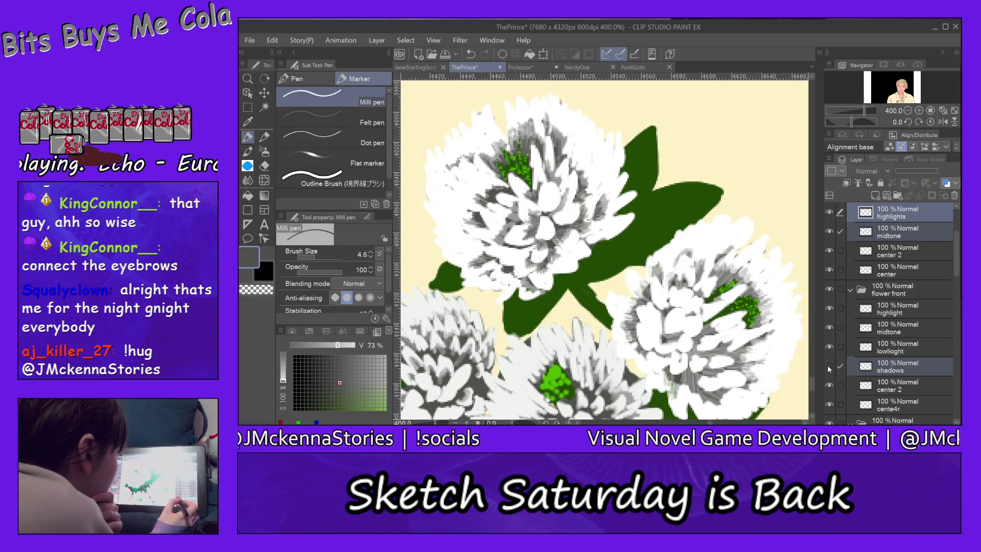
{"action": "left_click", "coordinate": [829, 365]}
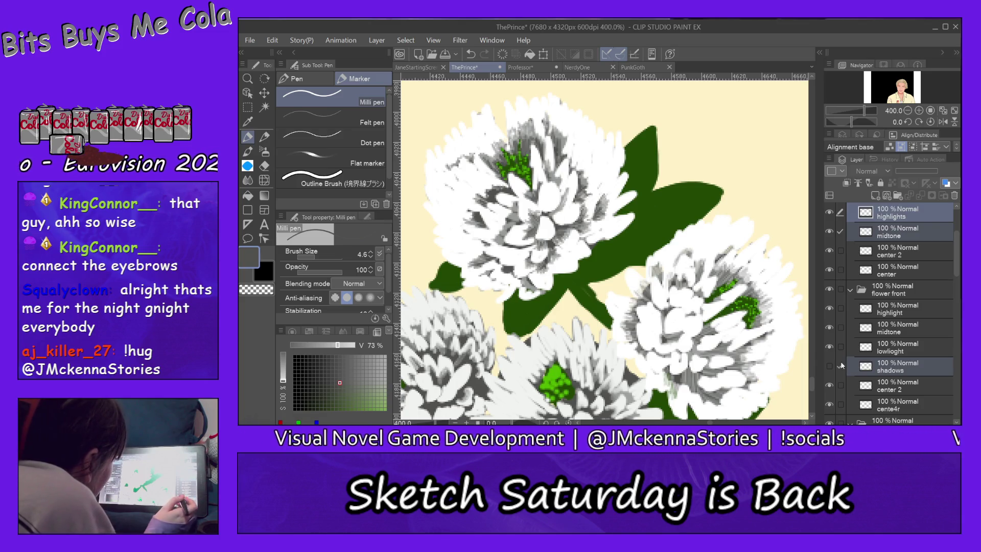
{"action": "left_click", "coordinate": [830, 366]}
{"action": "left_click", "coordinate": [828, 365]}
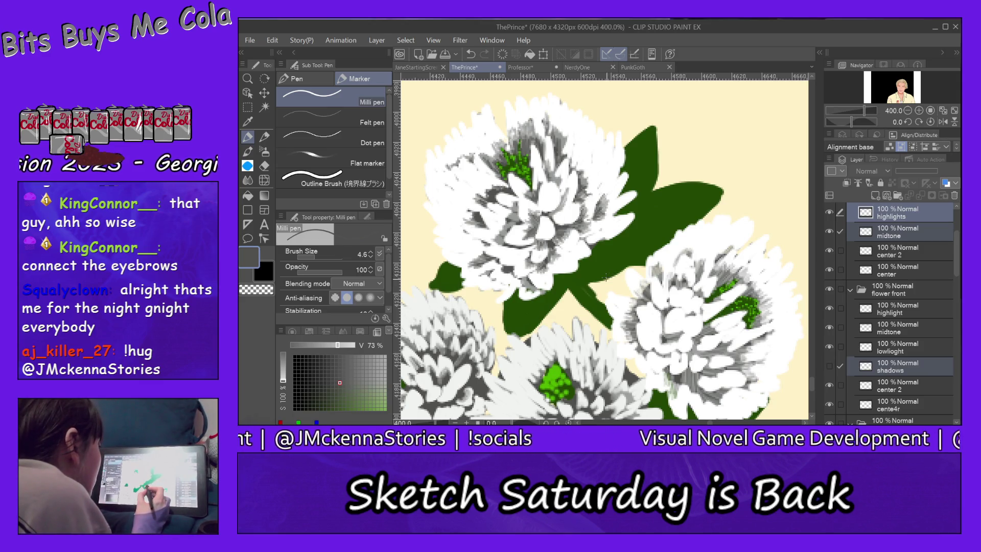
{"action": "left_click", "coordinate": [609, 272], "text": "ctrl+shift"}
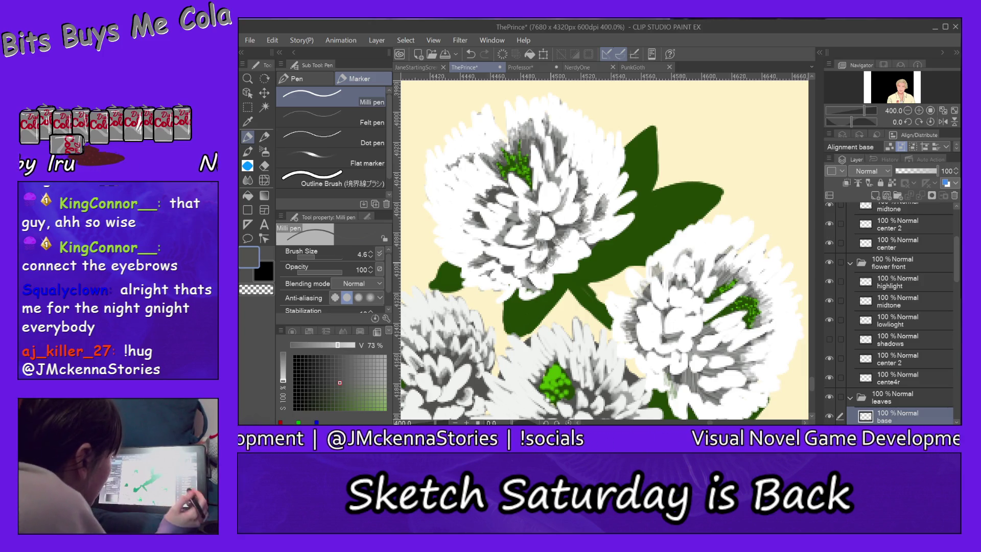
{"action": "left_click_drag", "start_coordinate": [814, 384], "coordinate": [811, 370]}
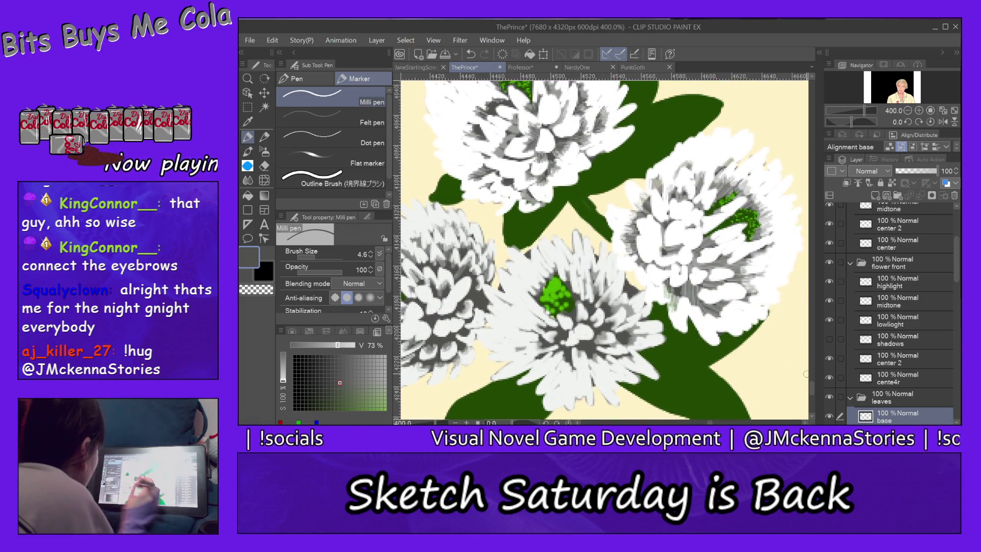
Step: Zoom out to about 50% and pan to show the bouquet on the shoulder and collar
{"action": "left_click", "coordinate": [248, 79]}
{"action": "left_click", "coordinate": [369, 122]}
{"action": "left_click", "coordinate": [758, 181]}
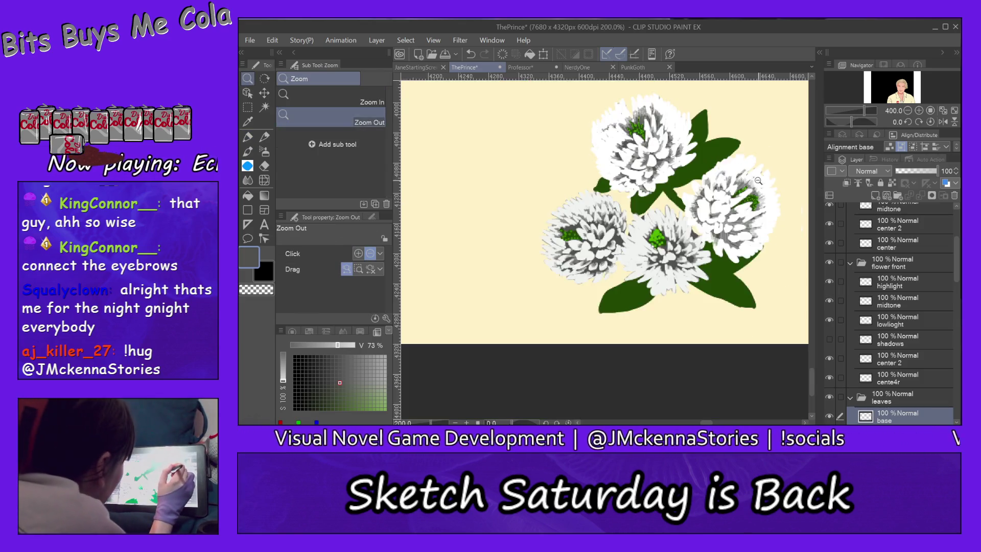
{"action": "left_click", "coordinate": [774, 181]}
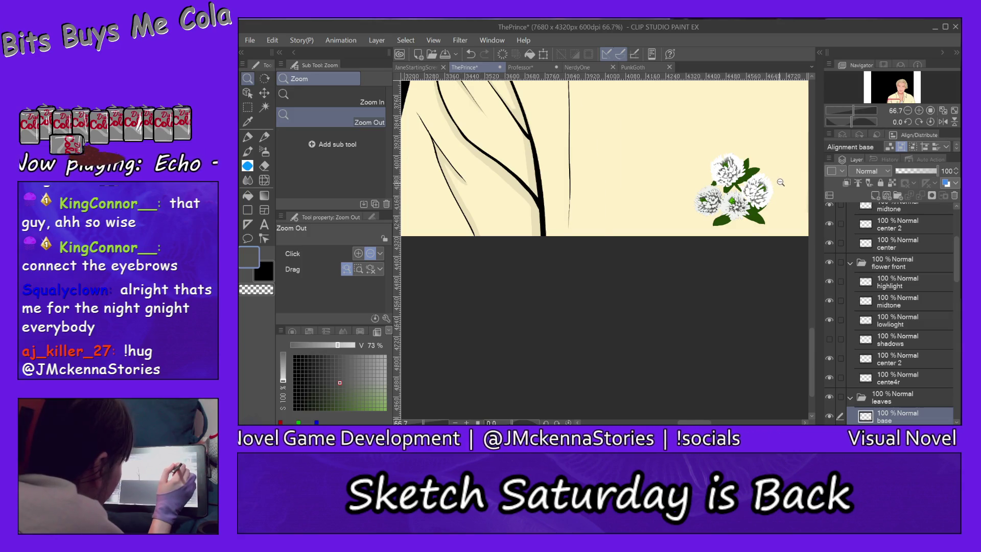
{"action": "left_click", "coordinate": [781, 182]}
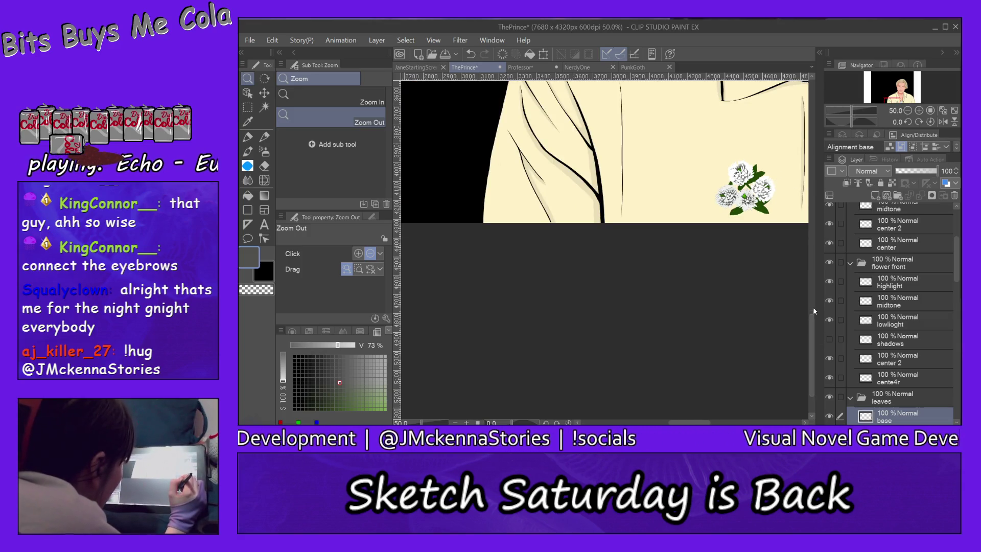
{"action": "scroll", "coordinate": [813, 325], "scroll_direction": "up", "scroll_amount": 1}
{"action": "left_click_drag", "start_coordinate": [813, 326], "coordinate": [815, 282]}
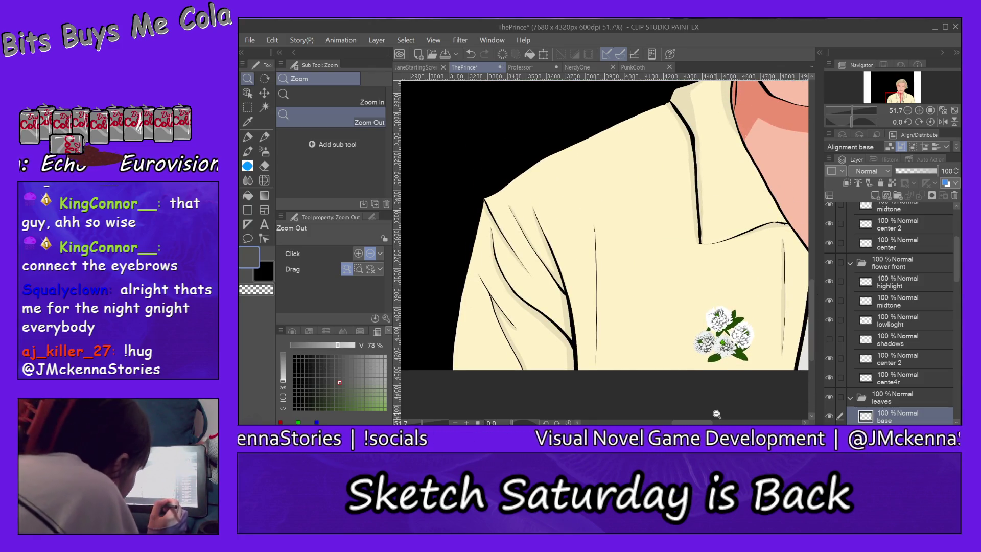
{"action": "scroll", "coordinate": [605, 222], "scroll_direction": "right", "scroll_amount": 3}
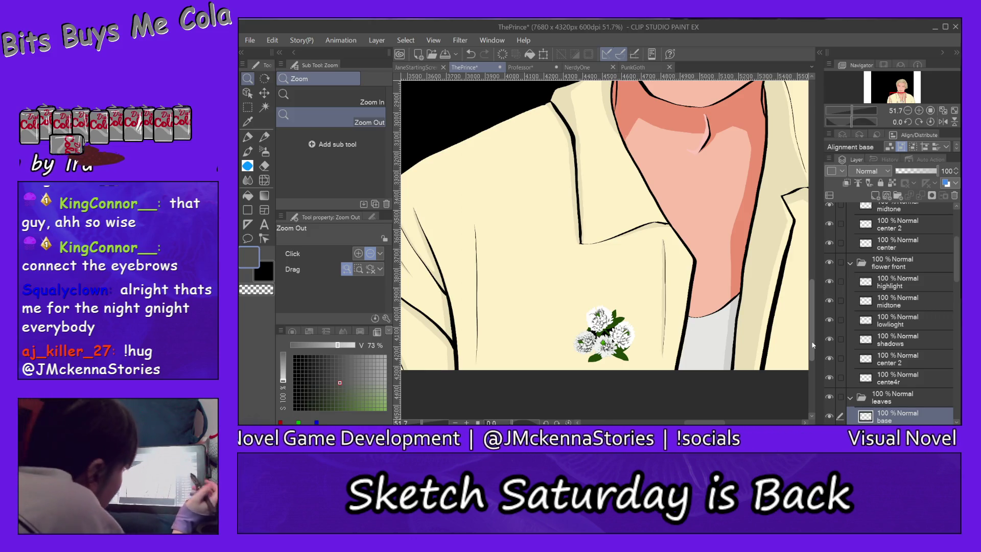
Step: Collapse the flower front, leaves, Colours and flower left folders in the Layer panel
{"action": "left_click", "coordinate": [851, 262]}
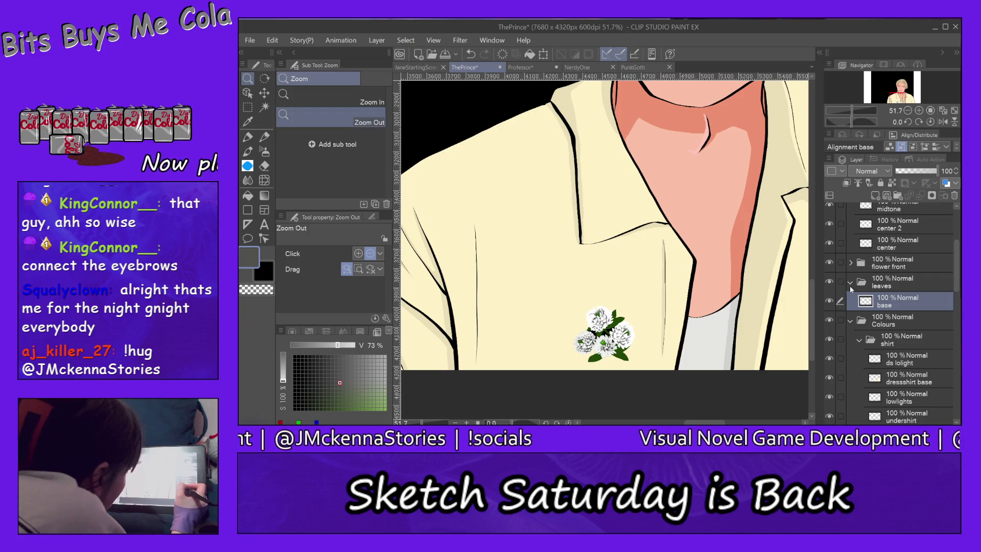
{"action": "left_click", "coordinate": [850, 282]}
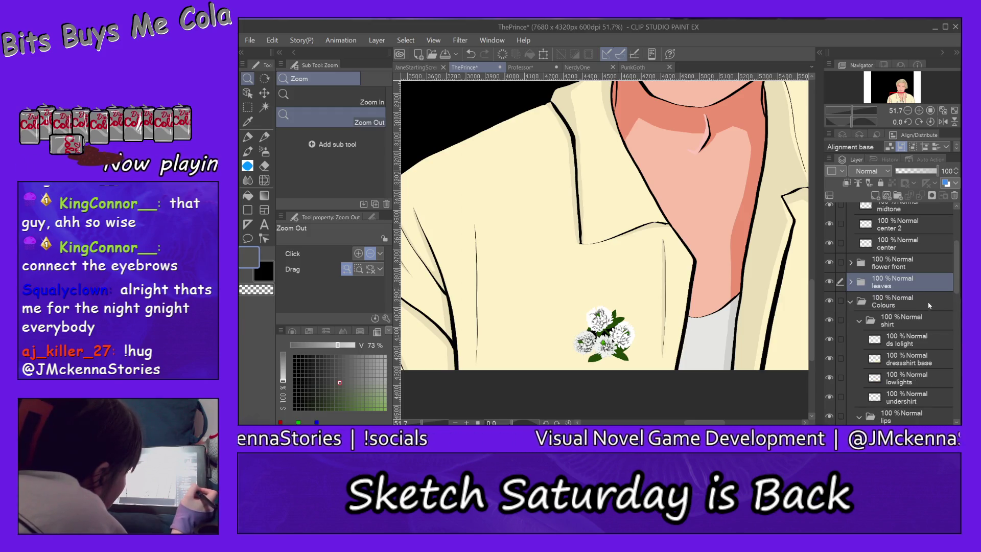
{"action": "left_click", "coordinate": [850, 301]}
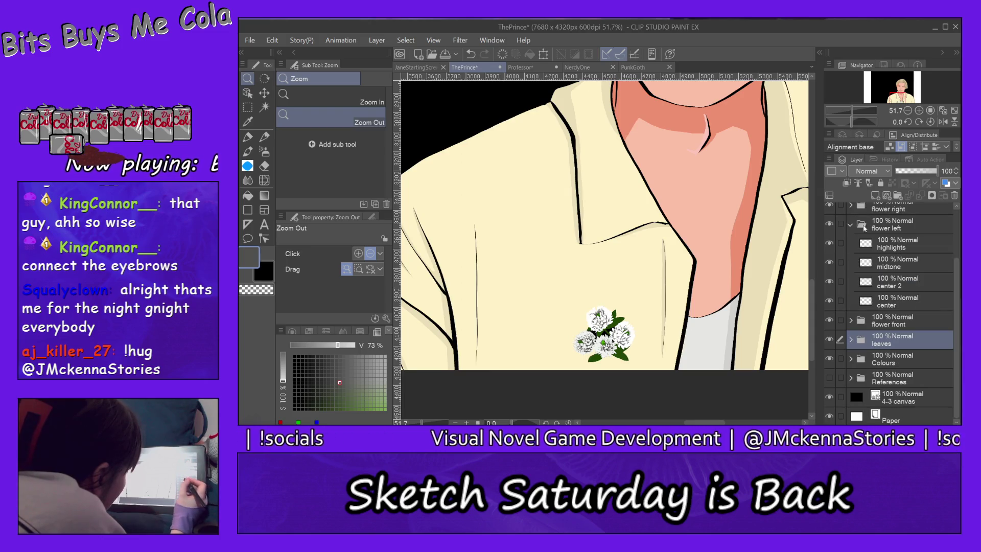
{"action": "left_click", "coordinate": [850, 224]}
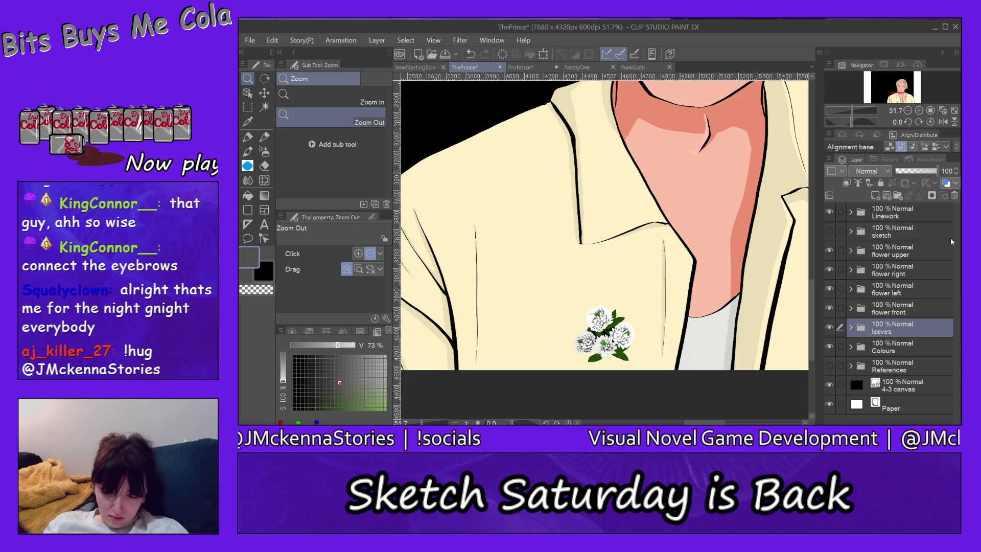
Step: Briefly check the sketch lines over the drawing, then show the References layer
{"action": "left_click", "coordinate": [851, 231]}
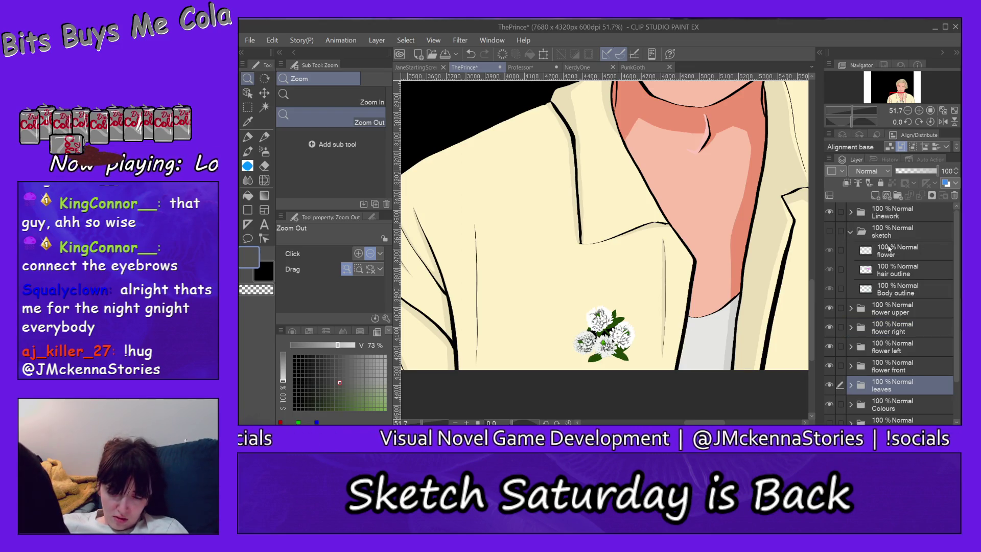
{"action": "left_click", "coordinate": [830, 232]}
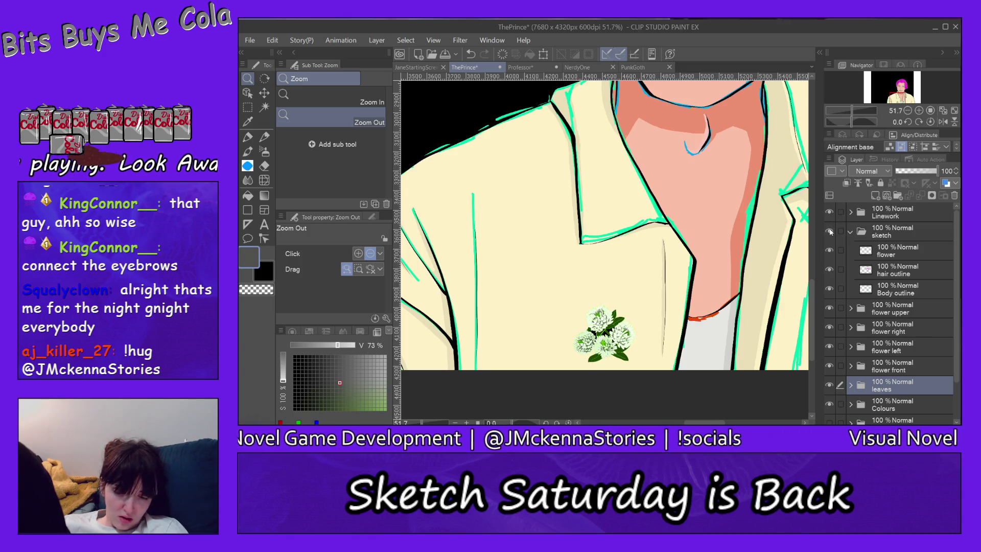
{"action": "left_click", "coordinate": [830, 232]}
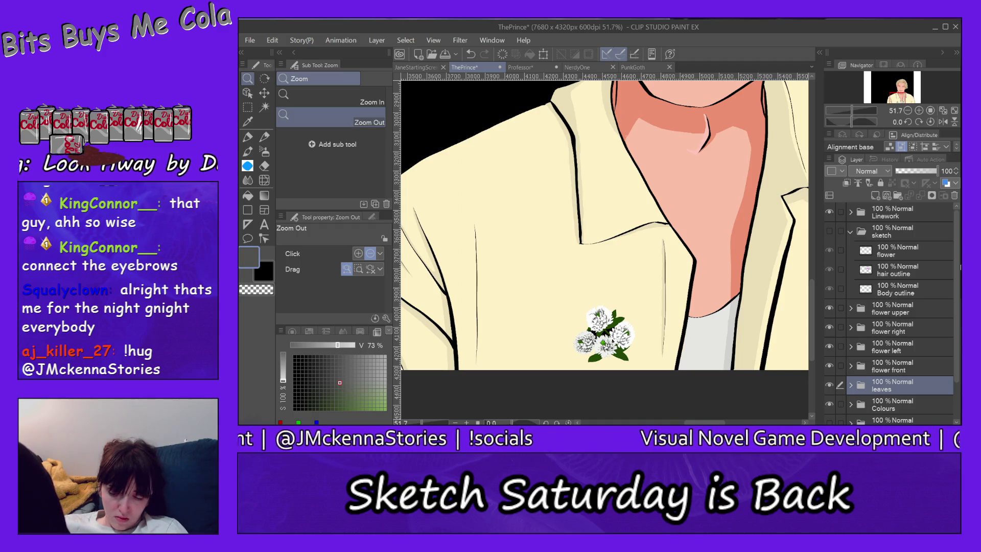
{"action": "scroll", "coordinate": [958, 268], "scroll_direction": "down", "scroll_amount": 3}
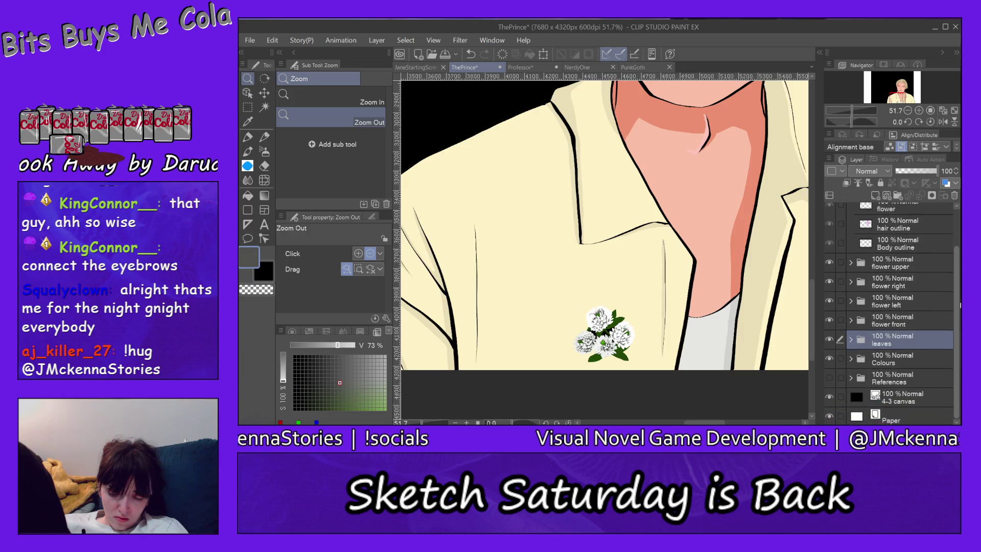
{"action": "left_click", "coordinate": [829, 378]}
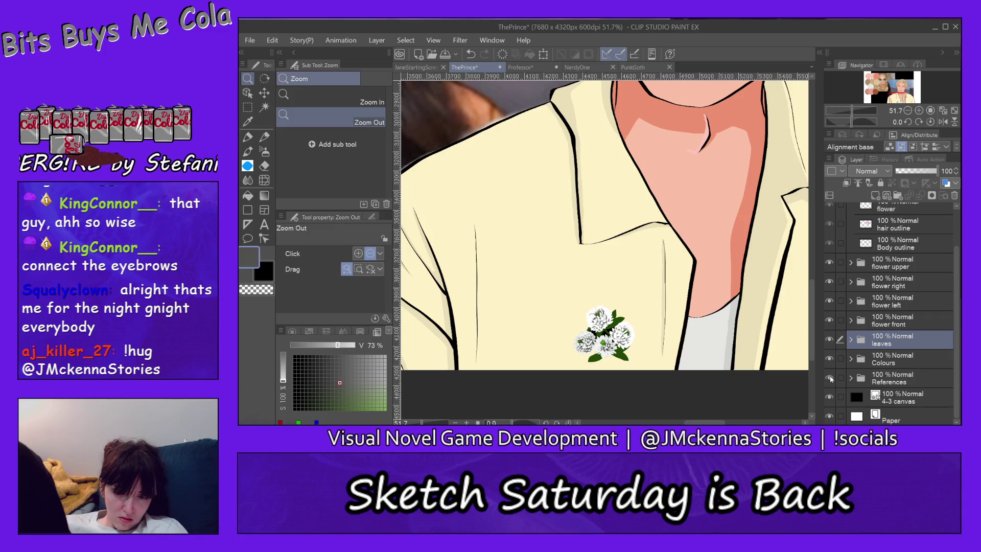
Step: Hide the front flower and flat colours to reveal the reference, keeping the leaves visible and expanded
{"action": "left_click", "coordinate": [829, 339]}
{"action": "left_click", "coordinate": [829, 319]}
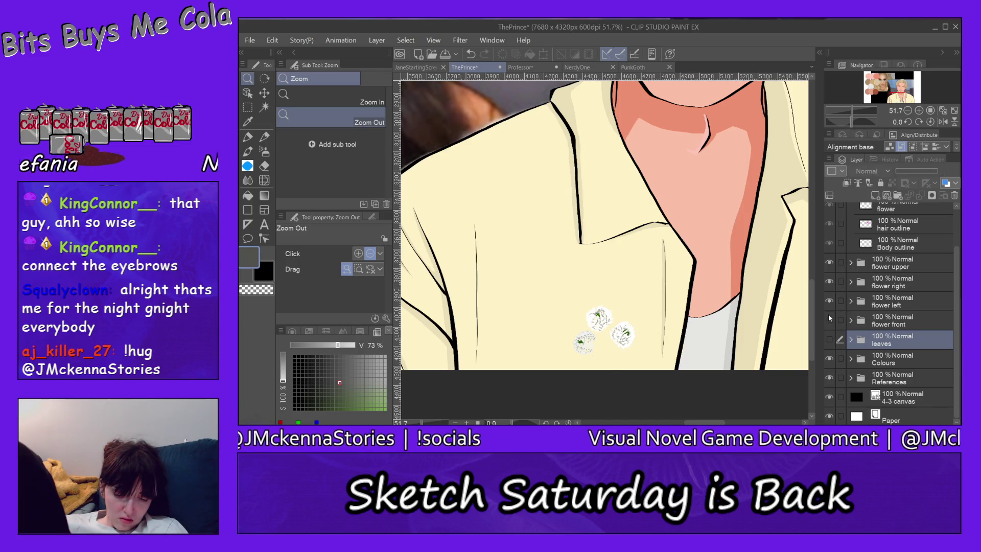
{"action": "left_click", "coordinate": [828, 358]}
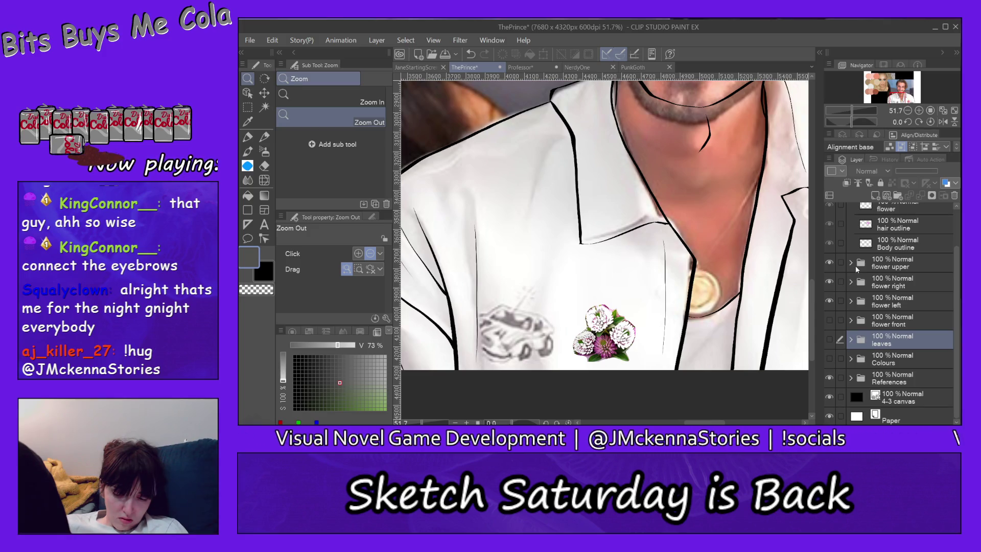
{"action": "left_click", "coordinate": [829, 340]}
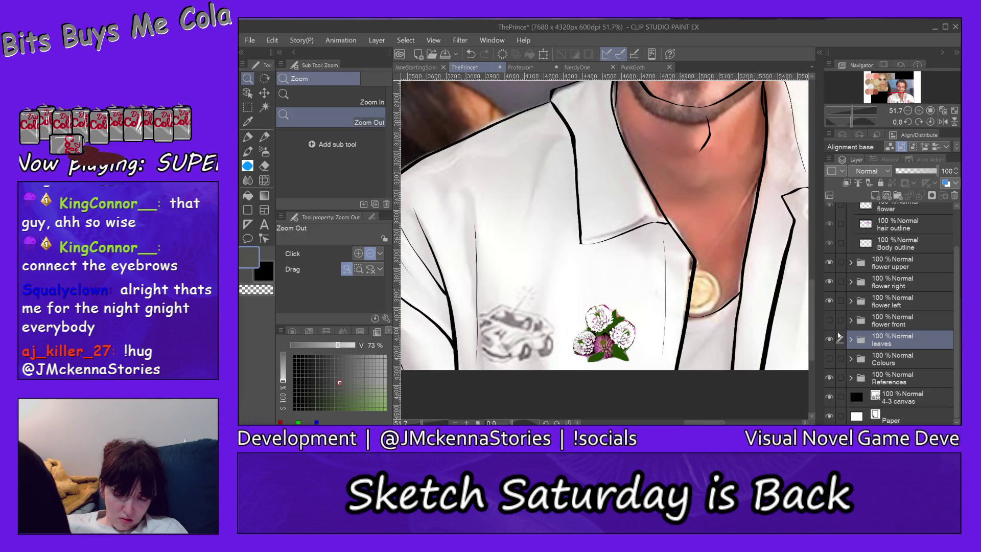
{"action": "left_click", "coordinate": [851, 340]}
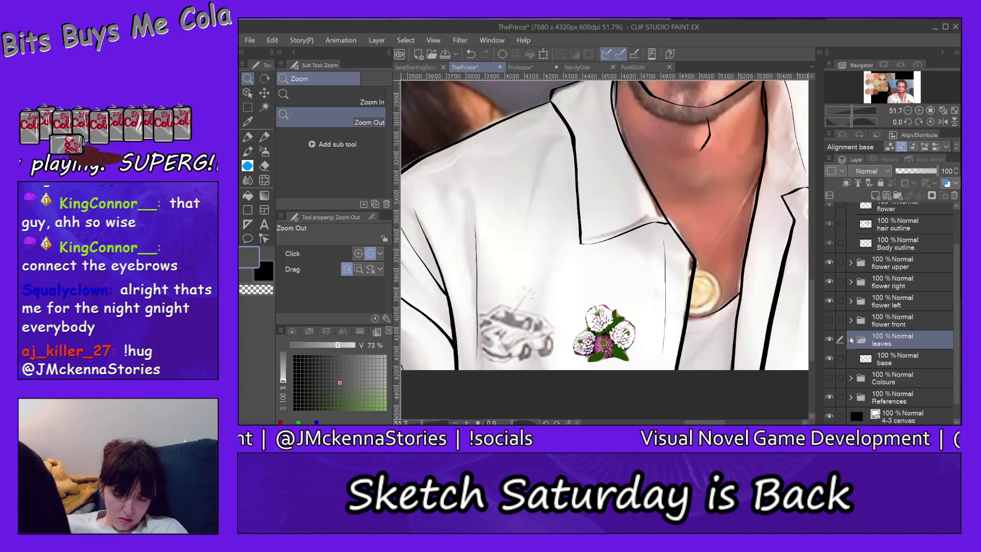
Step: Add a new layer above the leaves base and rename it 'lolights'
{"action": "left_click", "coordinate": [889, 363]}
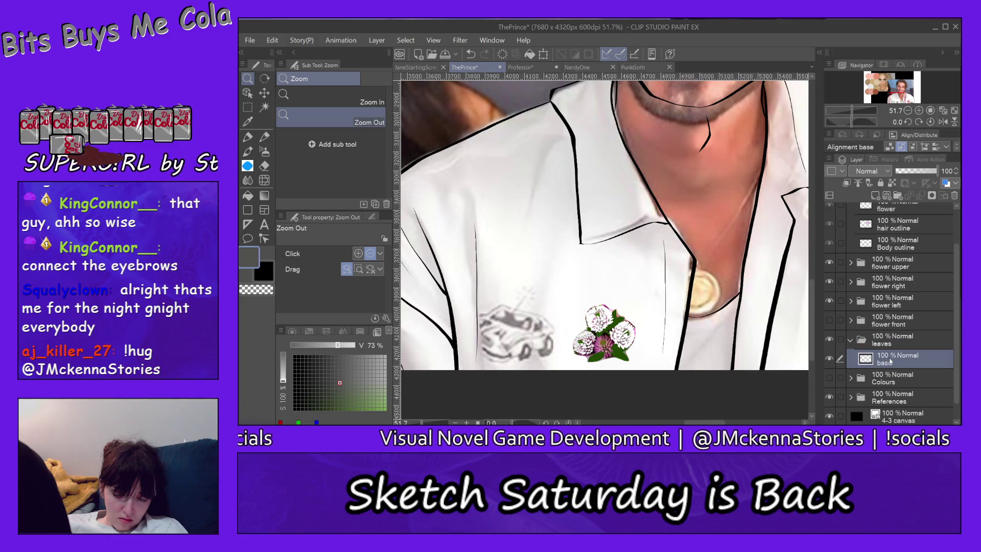
{"action": "left_click", "coordinate": [878, 197]}
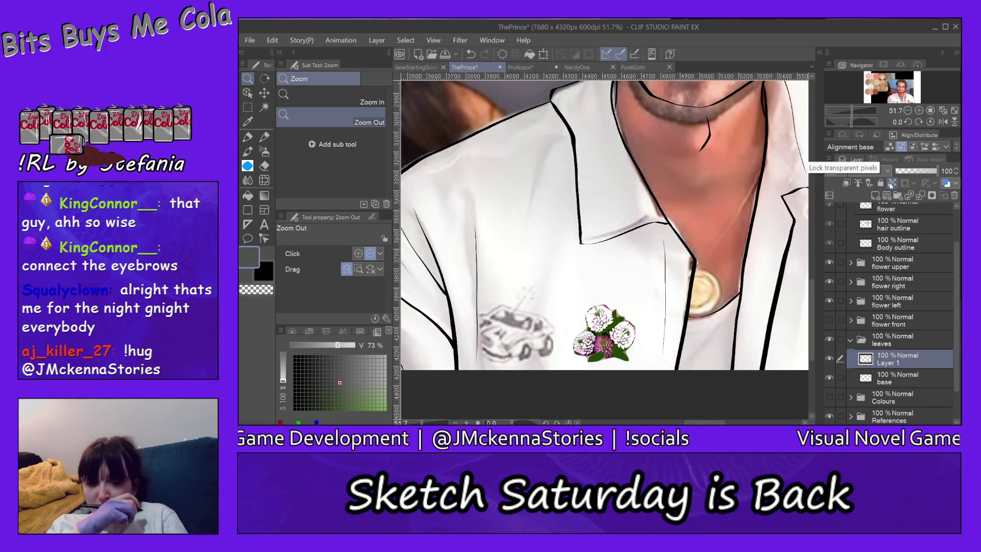
{"action": "double_click", "coordinate": [889, 362]}
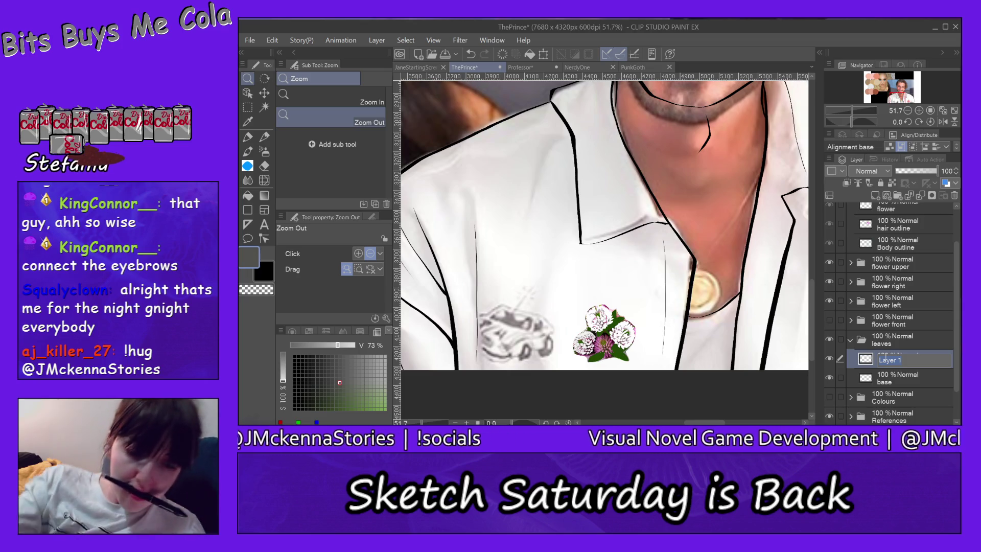
{"action": "type", "text": "foliage"}
{"action": "key", "text": "Return"}
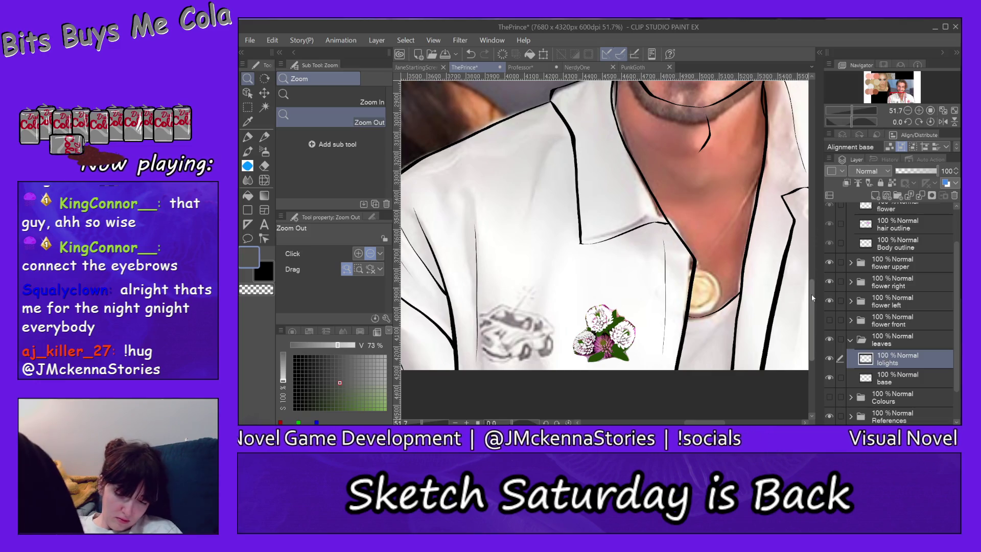
{"action": "scroll", "coordinate": [812, 290], "scroll_direction": "down", "scroll_amount": 2}
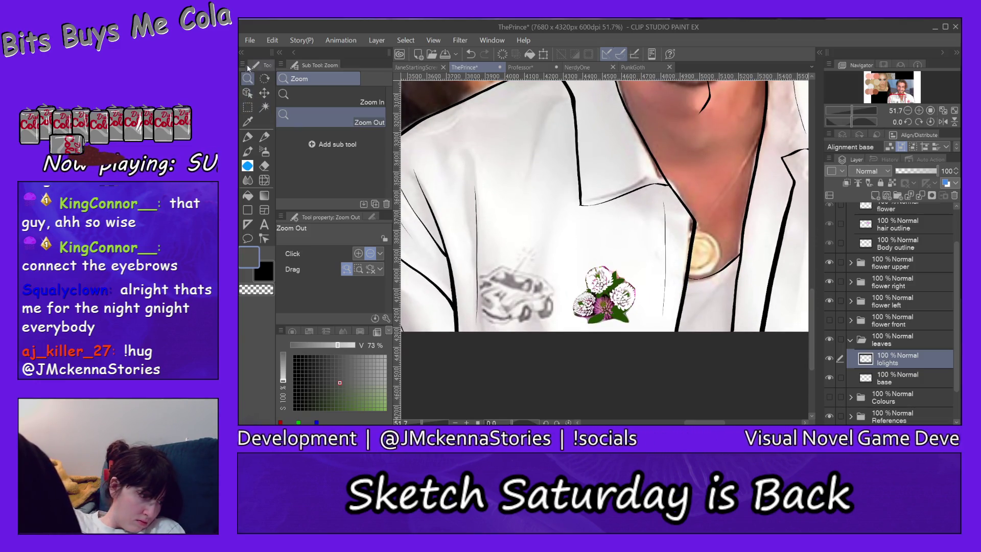
Step: Zoom in on the clover bouquet reference to study the pink clover's edge, then back out
{"action": "left_click", "coordinate": [323, 93]}
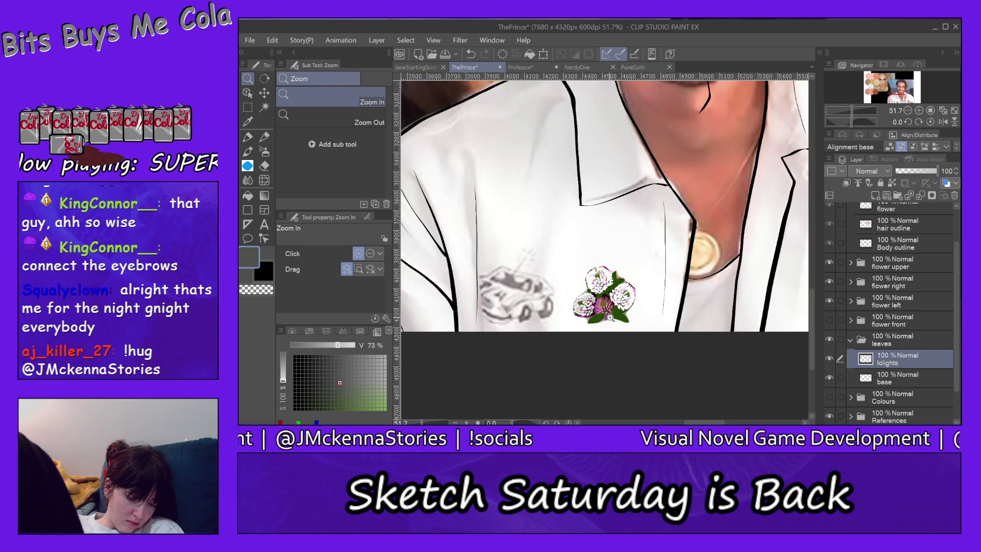
{"action": "left_click", "coordinate": [610, 318]}
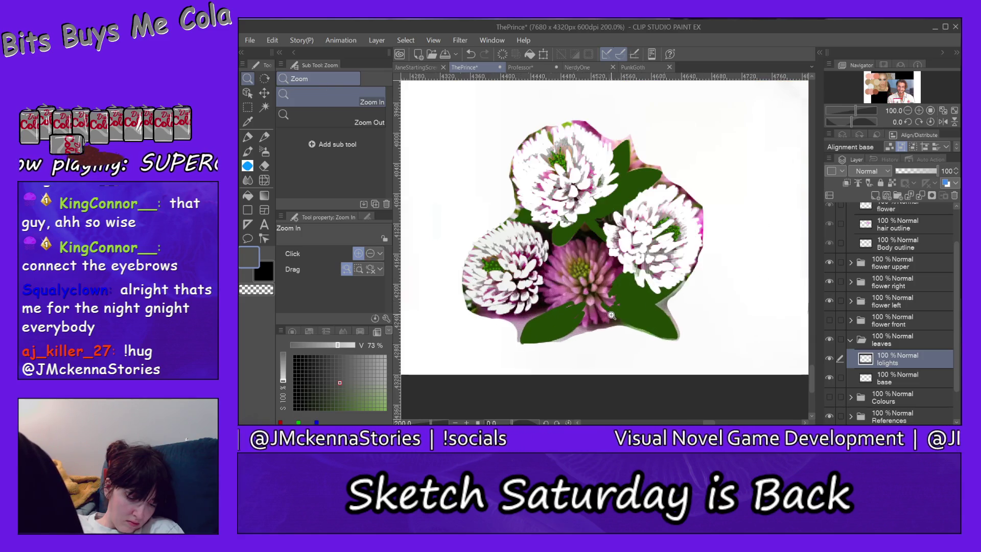
{"action": "left_click", "coordinate": [831, 376]}
{"action": "left_click", "coordinate": [616, 291]}
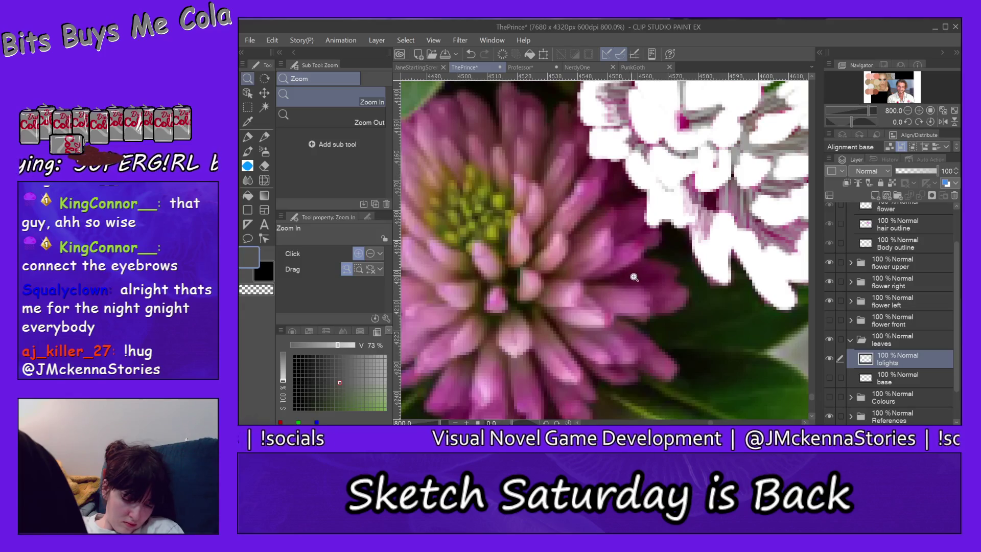
{"action": "left_click", "coordinate": [667, 307], "text": "alt"}
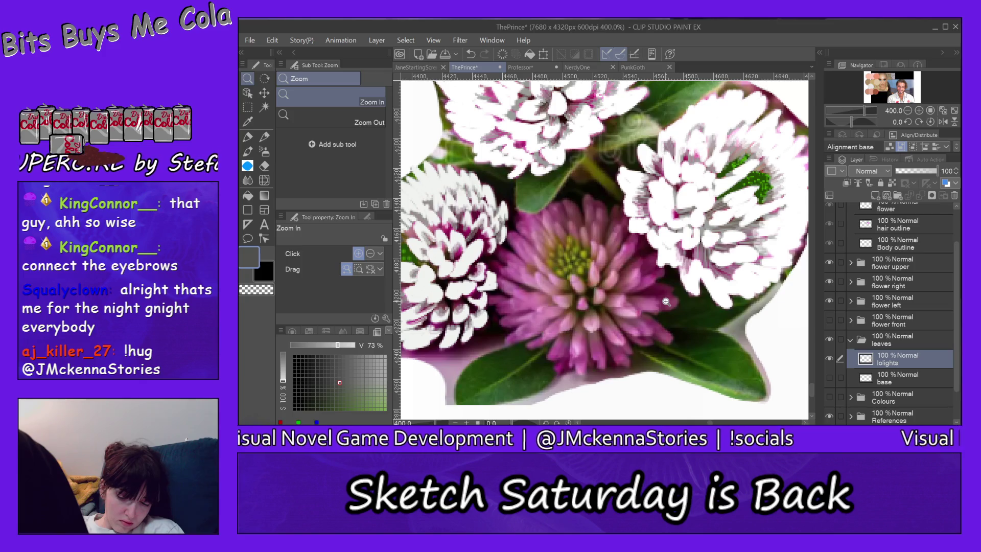
Step: Create a new raster layer above base in the leaves folder and name it hilights
{"action": "left_click", "coordinate": [895, 375]}
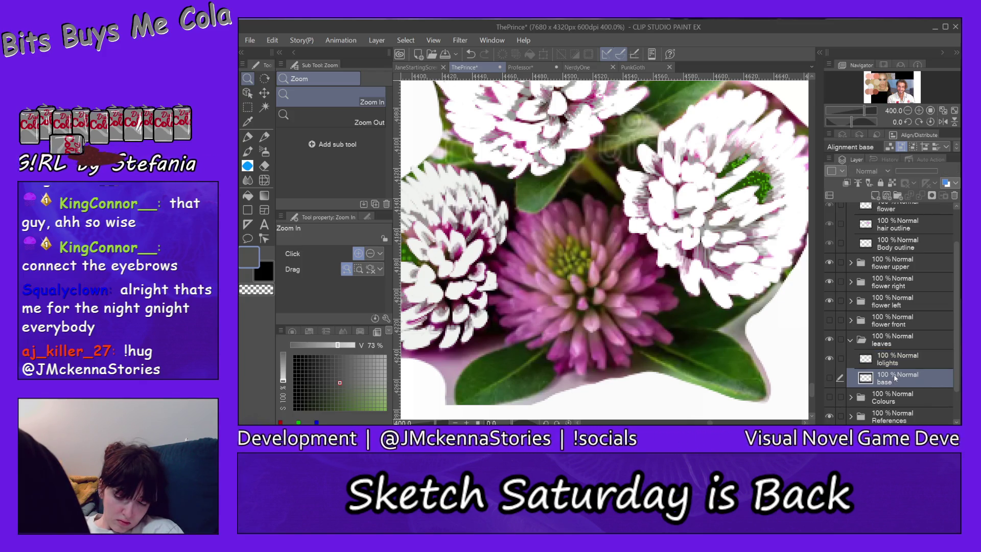
{"action": "left_click", "coordinate": [876, 195]}
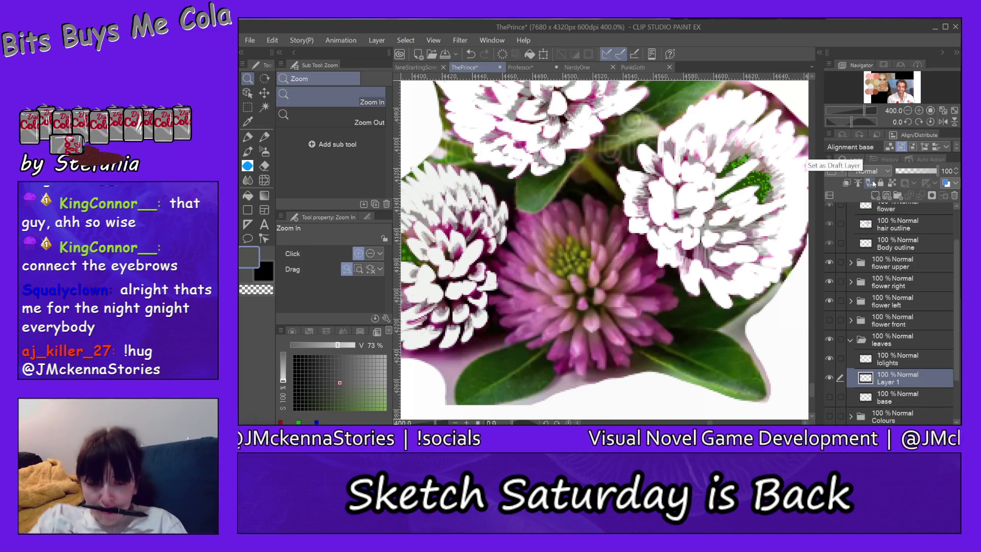
{"action": "double_click", "coordinate": [891, 379]}
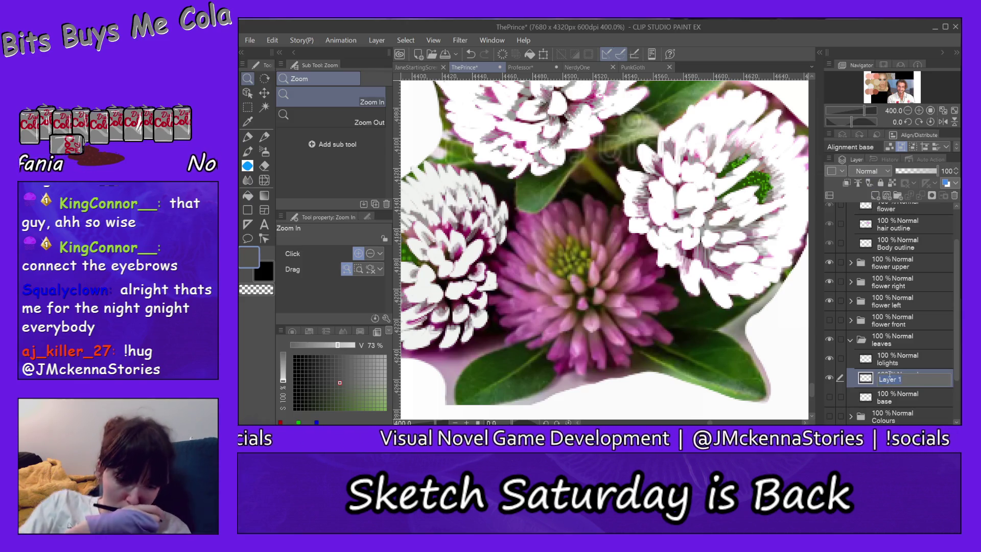
{"action": "type", "text": "hilights"}
{"action": "key", "text": "Return"}
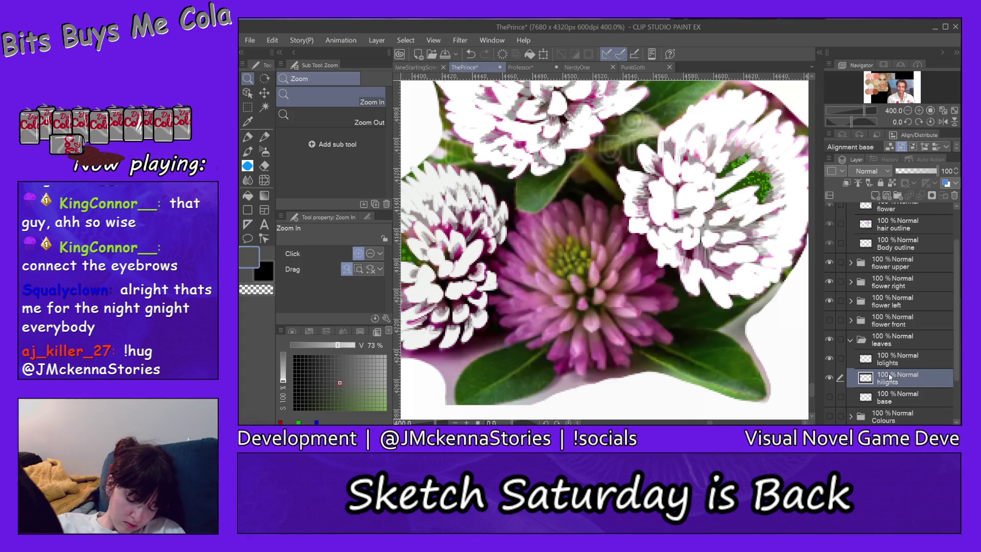
{"action": "key", "text": "p"}
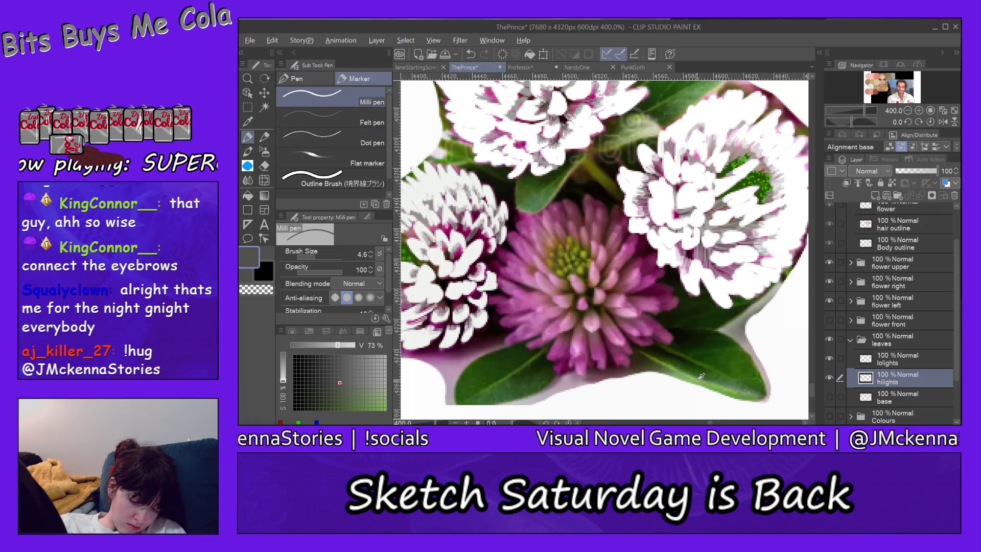
Step: Pick leaf green on the colour wheel, collapse the leaves folder and hide the reference photo
{"action": "left_click", "coordinate": [693, 380], "text": "alt"}
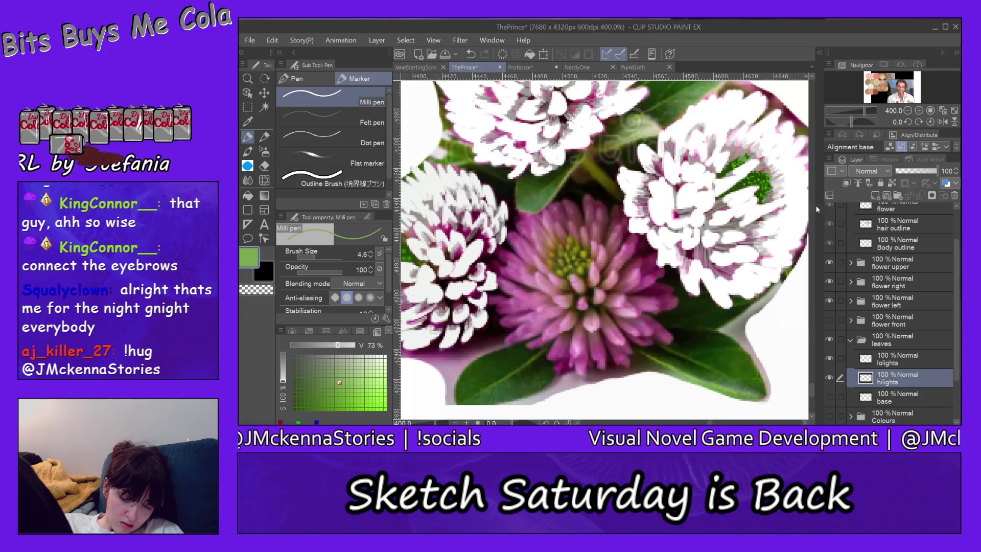
{"action": "scroll", "coordinate": [814, 389], "scroll_direction": "up", "scroll_amount": 2}
{"action": "scroll", "coordinate": [813, 389], "scroll_direction": "up", "scroll_amount": 1}
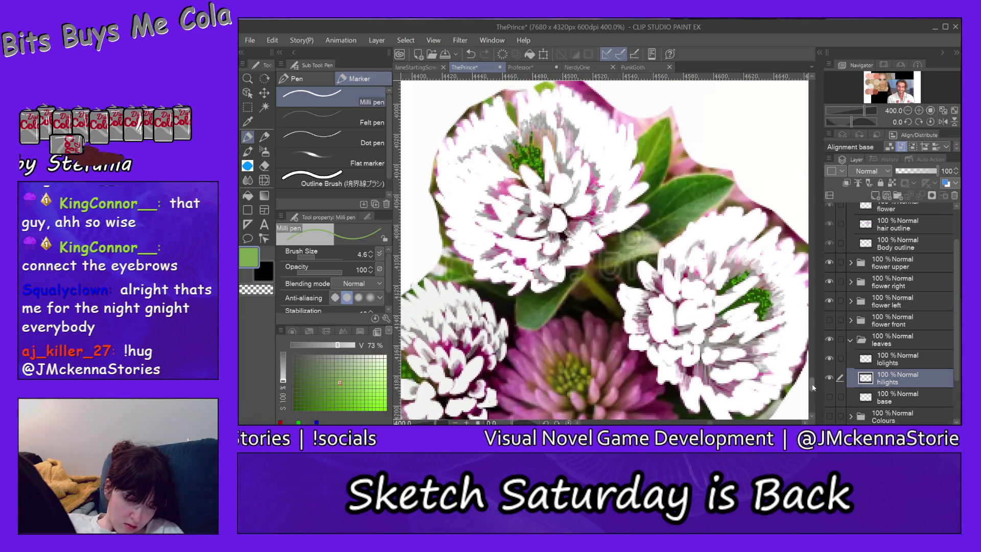
{"action": "scroll", "coordinate": [813, 389], "scroll_direction": "up", "scroll_amount": 1}
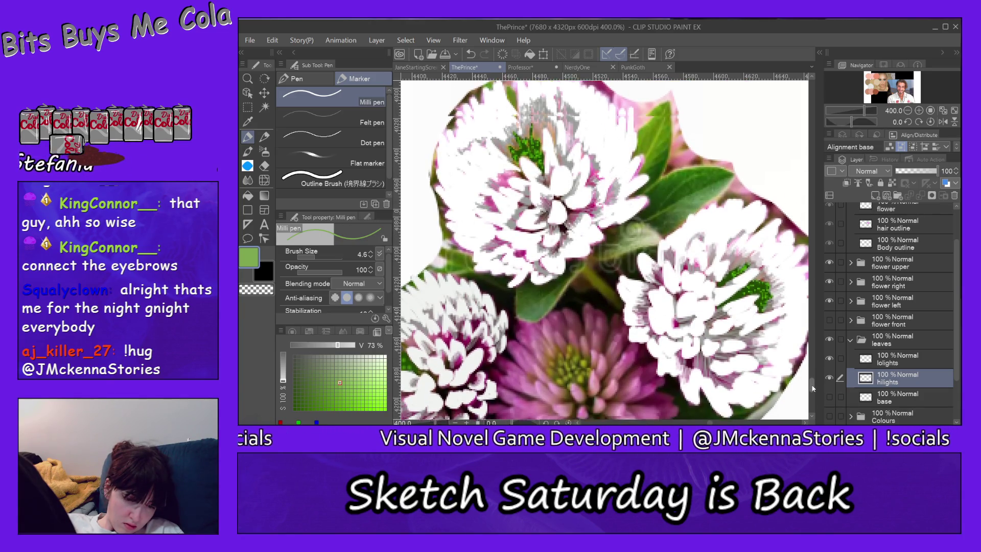
{"action": "scroll", "coordinate": [813, 389], "scroll_direction": "up", "scroll_amount": 1}
{"action": "scroll", "coordinate": [814, 390], "scroll_direction": "up", "scroll_amount": 1}
{"action": "scroll", "coordinate": [813, 388], "scroll_direction": "down", "scroll_amount": 2}
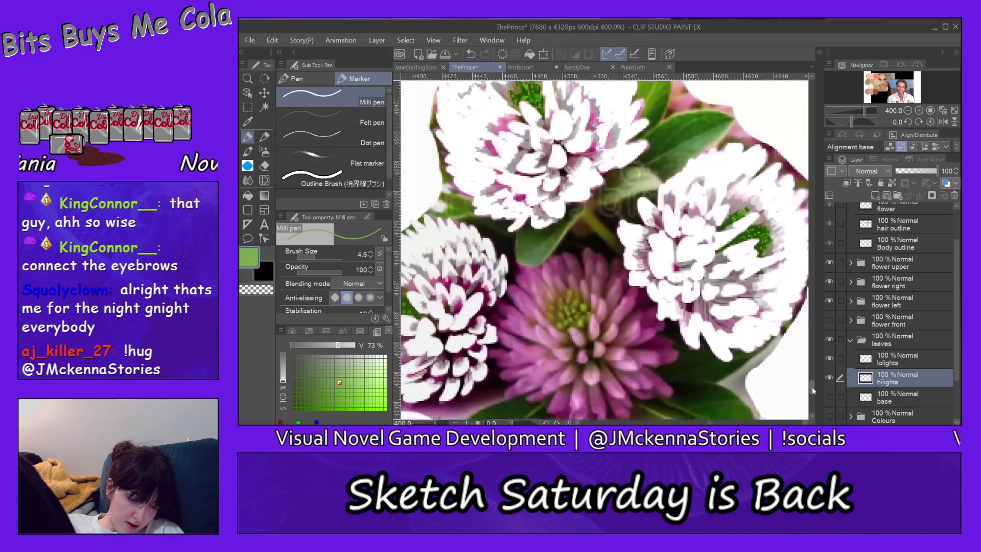
{"action": "scroll", "coordinate": [813, 390], "scroll_direction": "down", "scroll_amount": 1}
{"action": "scroll", "coordinate": [813, 390], "scroll_direction": "down", "scroll_amount": 1}
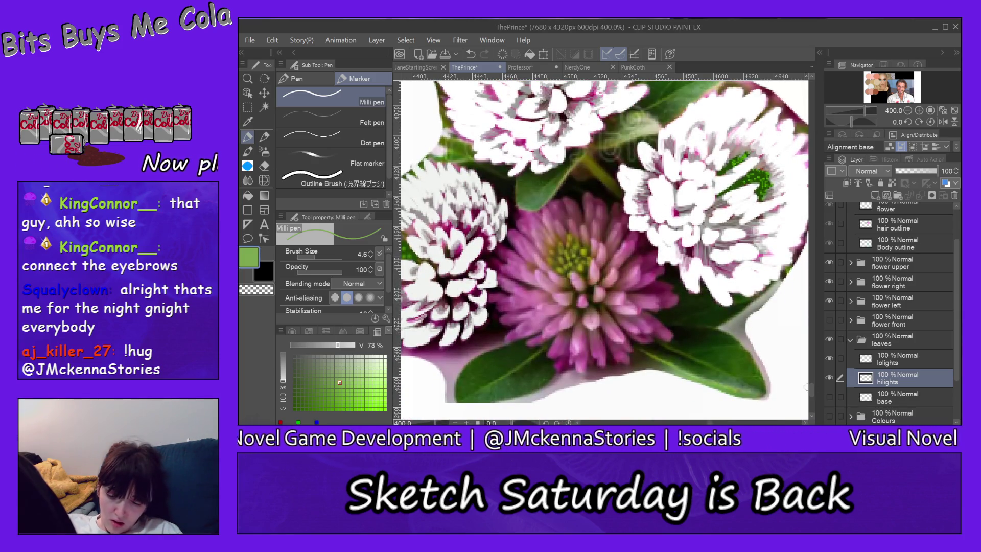
{"action": "left_click", "coordinate": [850, 340]}
{"action": "left_click", "coordinate": [829, 377]}
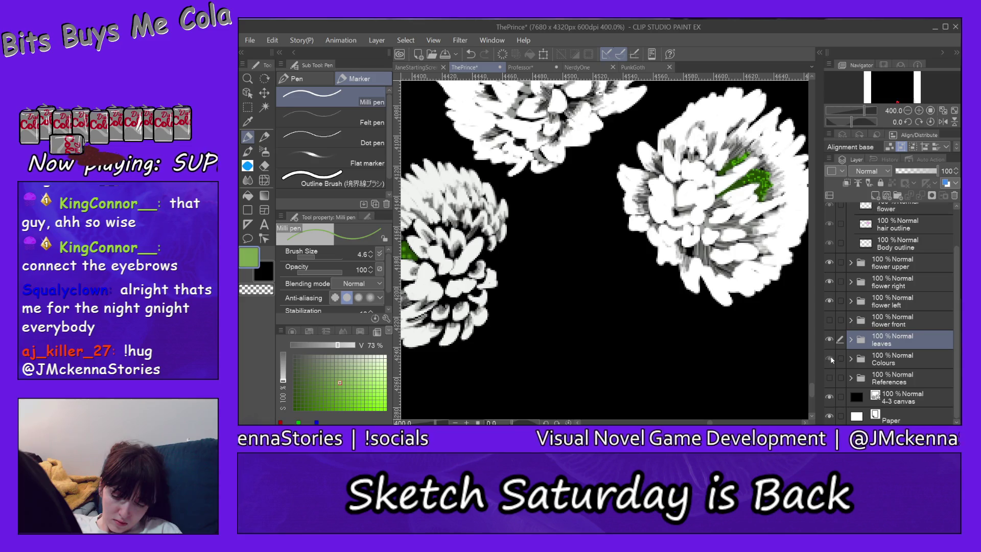
Step: Show the Colours, flower front and leaves layers, select hilights and zoom in on the lower leaf
{"action": "left_click", "coordinate": [830, 357]}
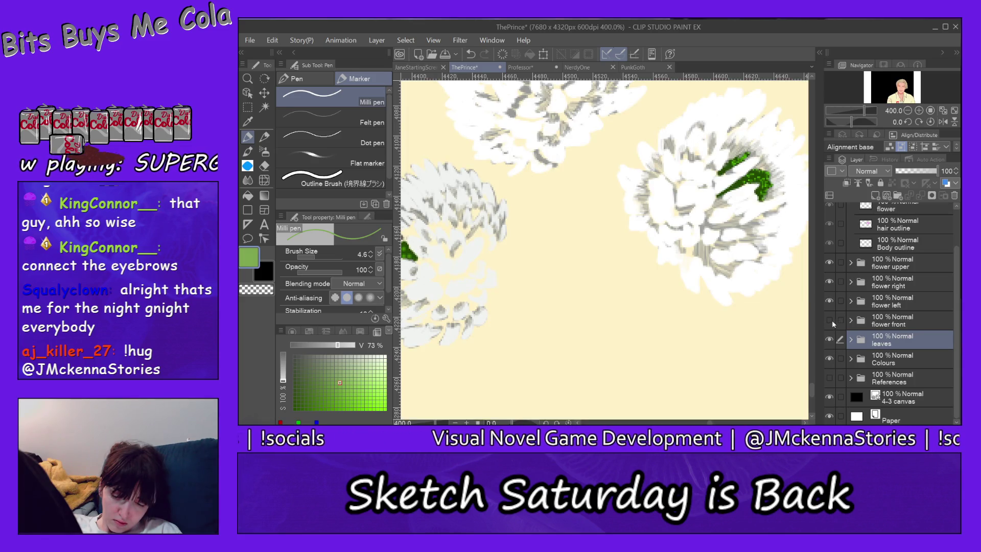
{"action": "left_click", "coordinate": [829, 320]}
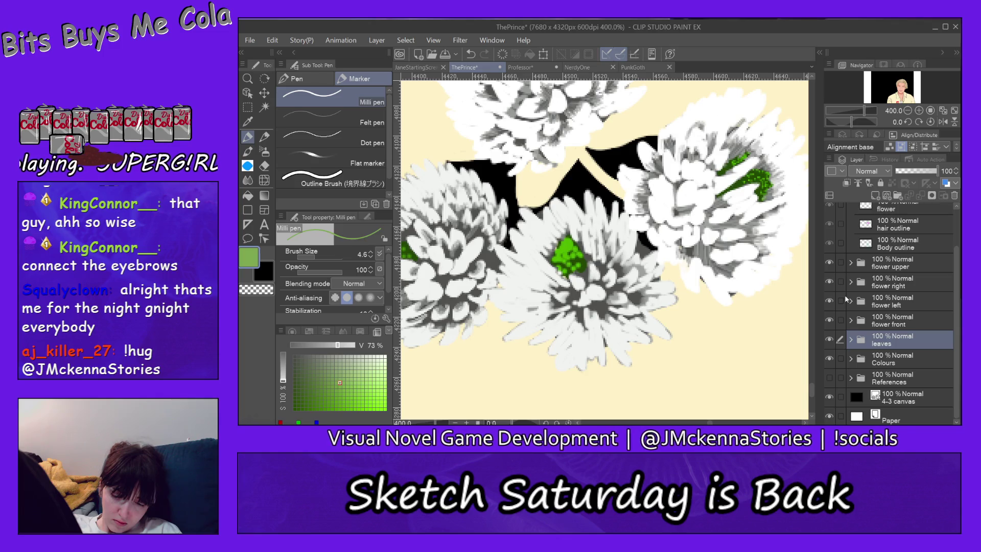
{"action": "left_click", "coordinate": [850, 337]}
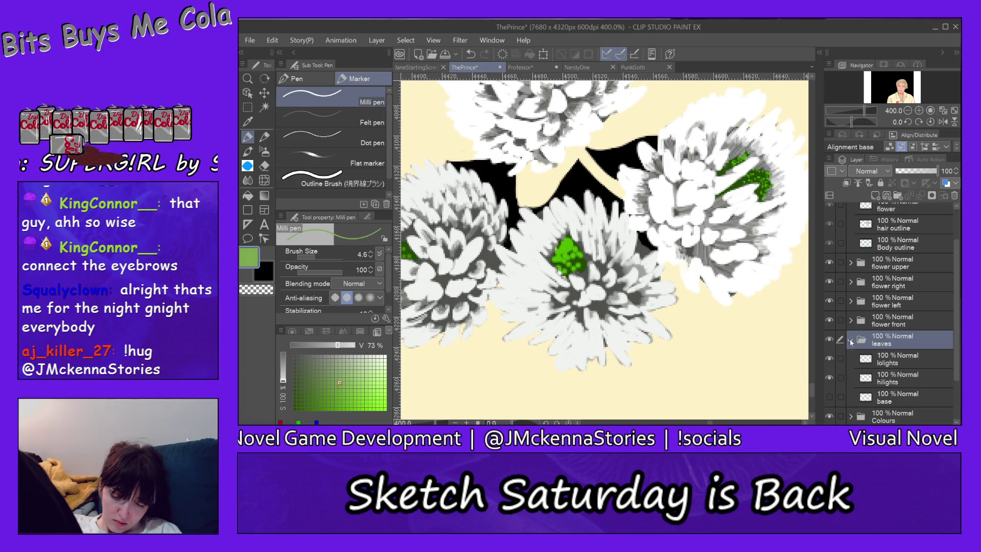
{"action": "left_click", "coordinate": [830, 396]}
{"action": "left_click", "coordinate": [899, 378]}
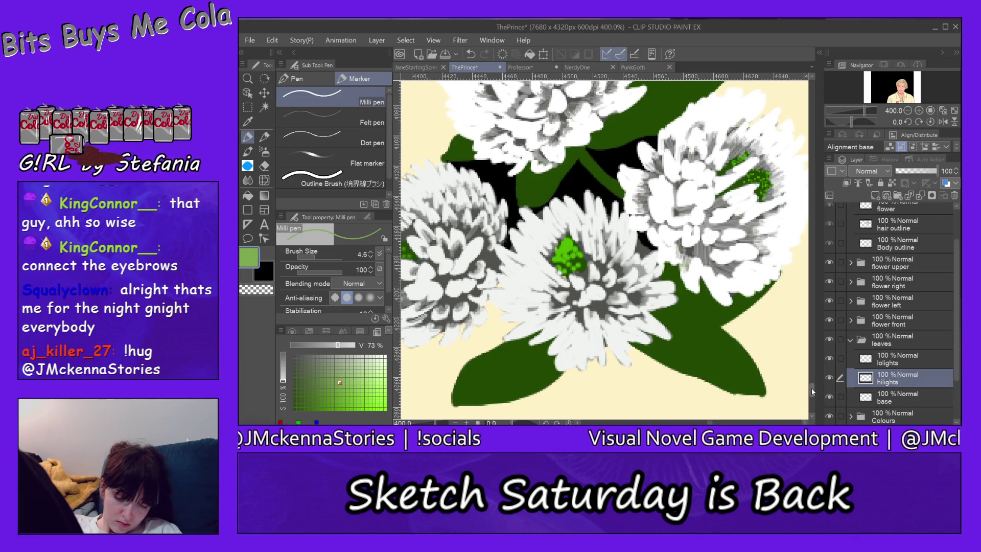
{"action": "scroll", "coordinate": [812, 388], "scroll_direction": "down", "scroll_amount": 2}
{"action": "scroll", "coordinate": [812, 396], "scroll_direction": "up", "scroll_amount": 1}
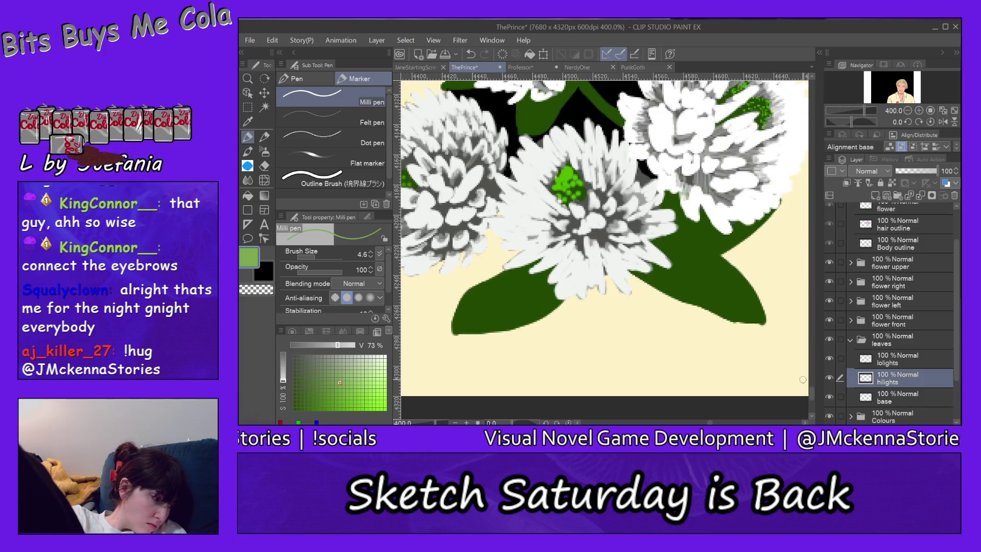
{"action": "left_click", "coordinate": [248, 78]}
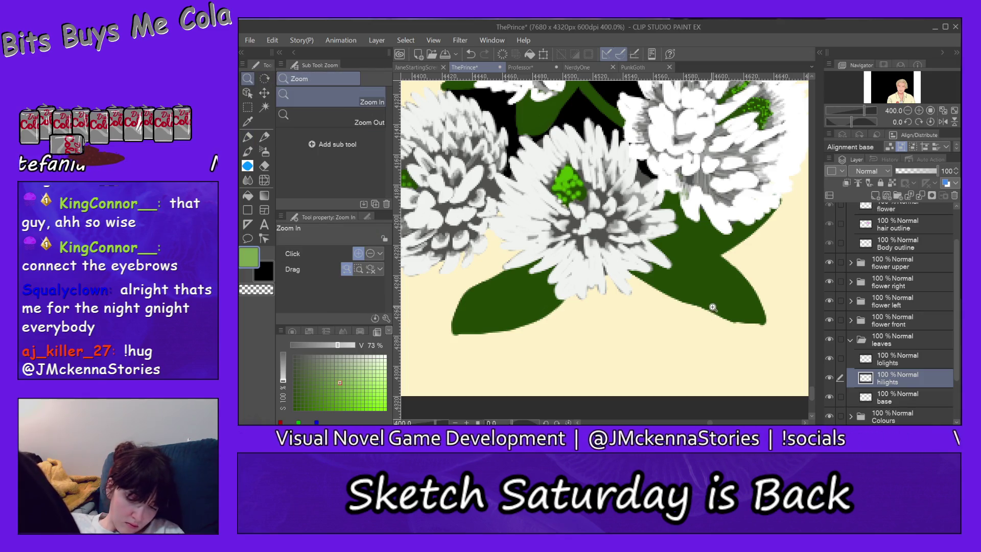
{"action": "left_click", "coordinate": [730, 290]}
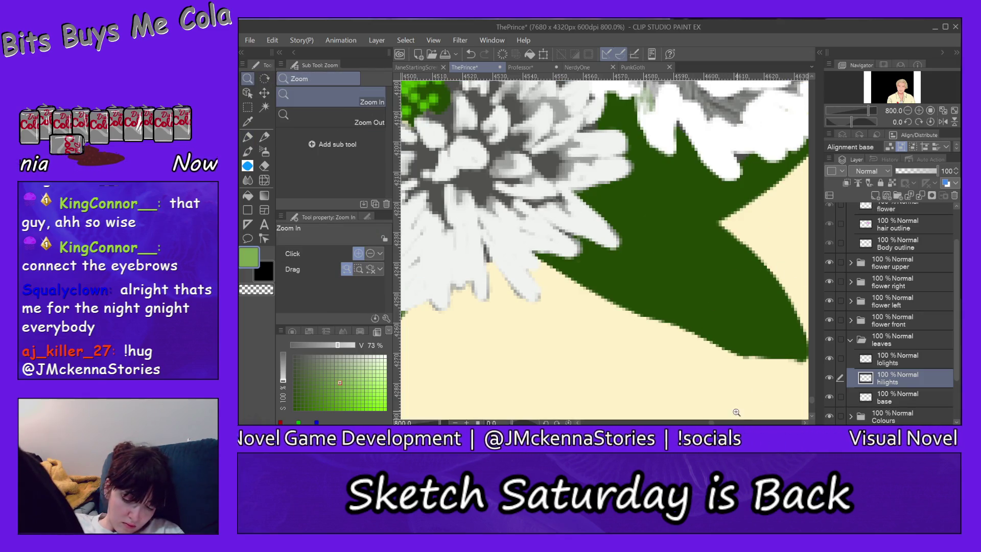
Step: With a 2.2 Milli pen, draw light-green edge and vein highlights on the lower leaf, undoing a stray stroke
{"action": "left_click_drag", "start_coordinate": [713, 420], "coordinate": [711, 422]}
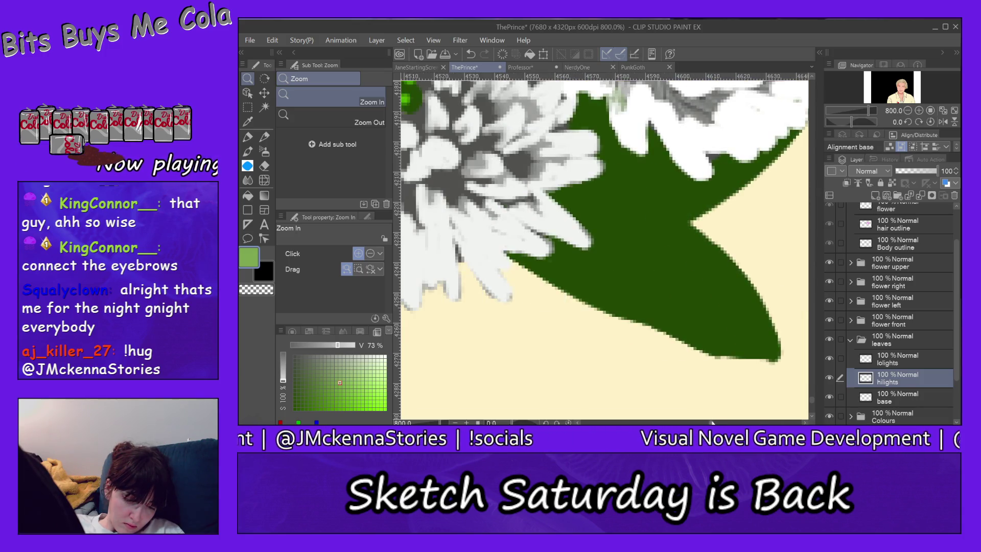
{"action": "key", "text": "p"}
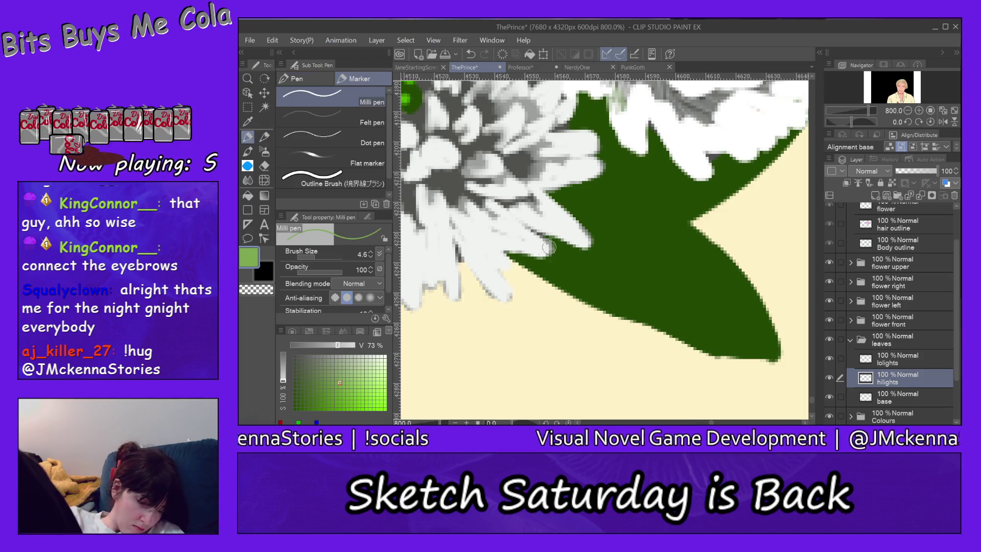
{"action": "left_click", "coordinate": [312, 257]}
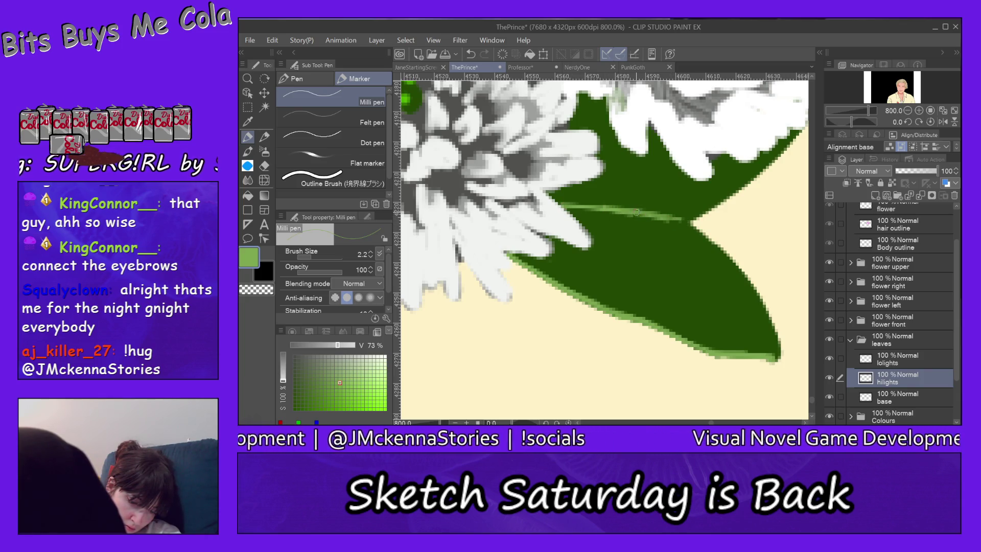
{"action": "left_click", "coordinate": [273, 40]}
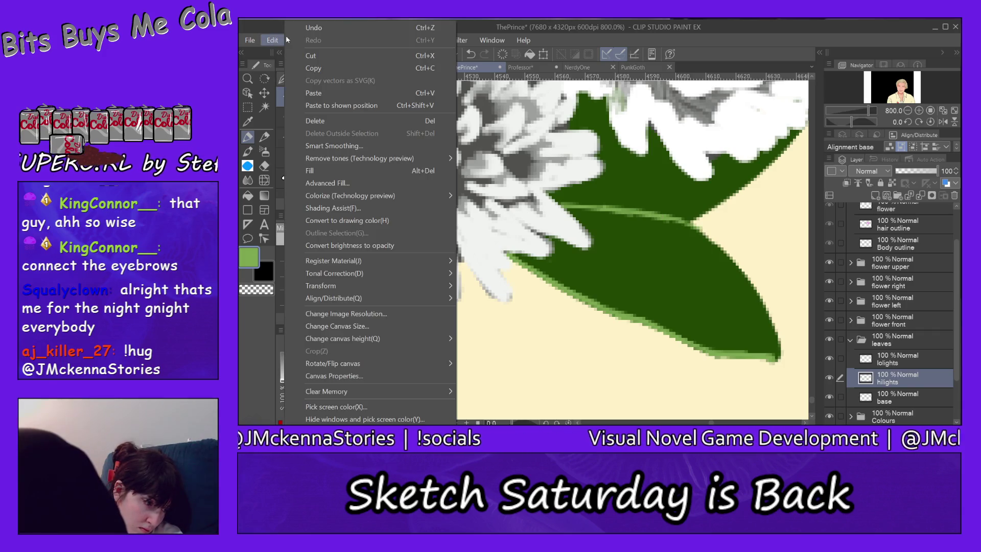
{"action": "left_click", "coordinate": [294, 28]}
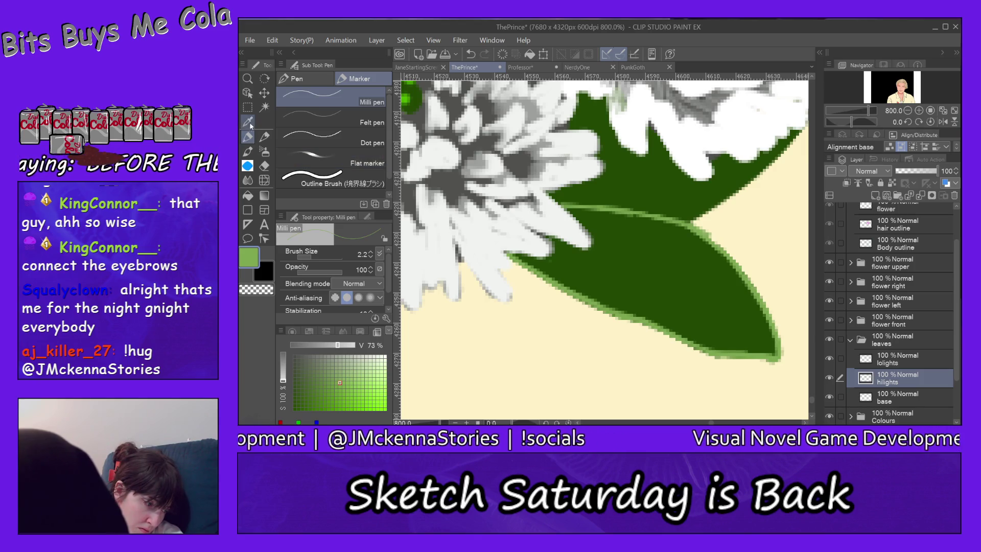
{"action": "left_click", "coordinate": [264, 166]}
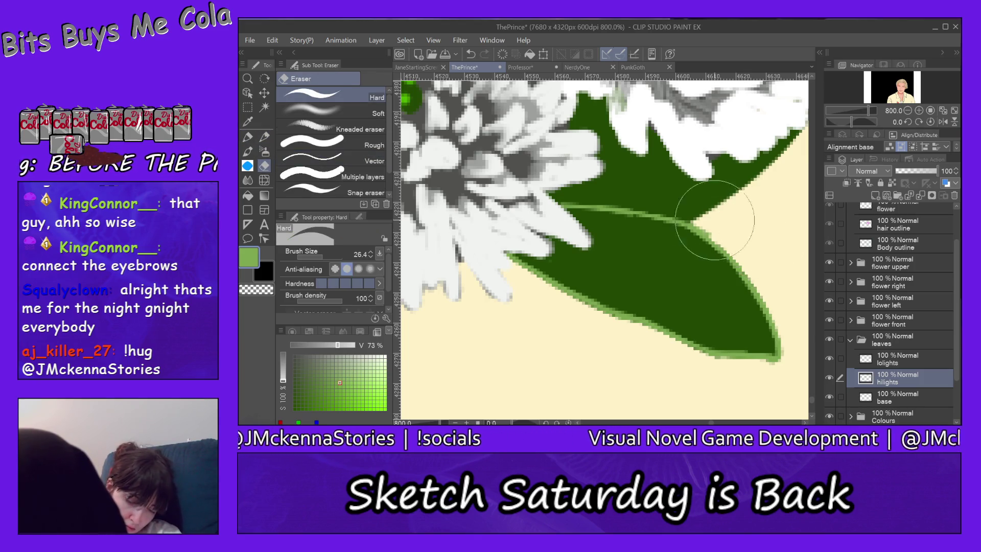
Step: Adjust the eraser size, then paint a thin light-green highlight along the dark leaf's edge
{"action": "left_click_drag", "start_coordinate": [312, 256], "coordinate": [285, 254]}
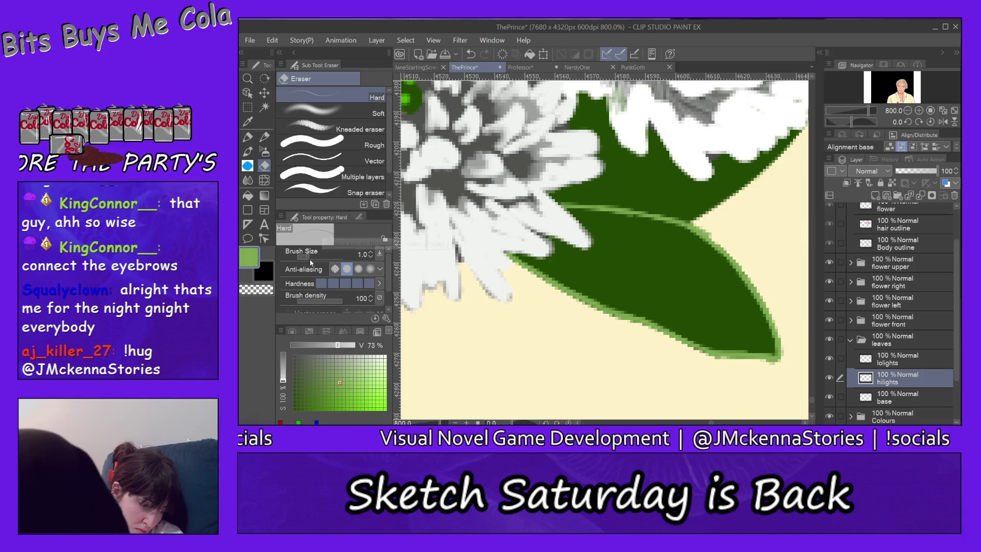
{"action": "left_click_drag", "start_coordinate": [314, 256], "coordinate": [336, 258]}
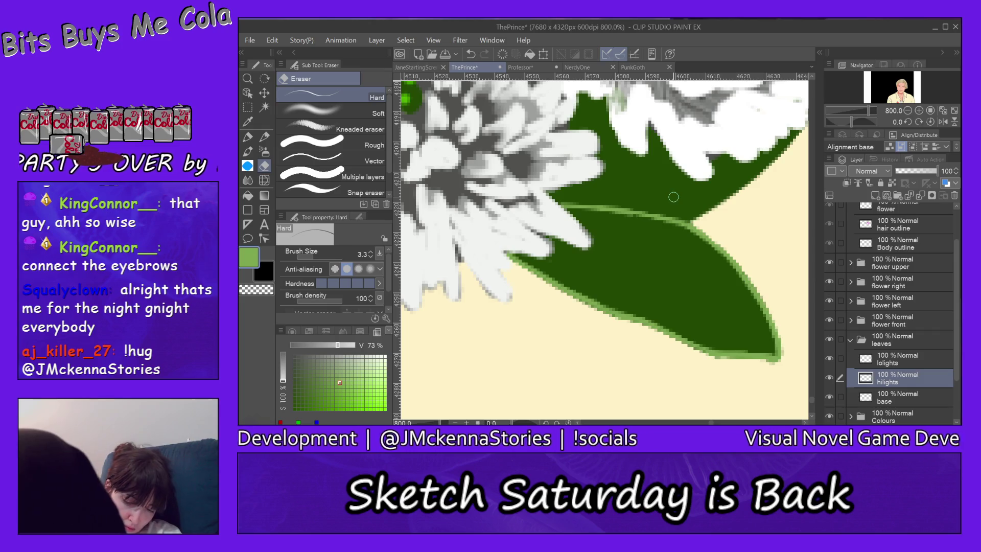
{"action": "key", "text": "p"}
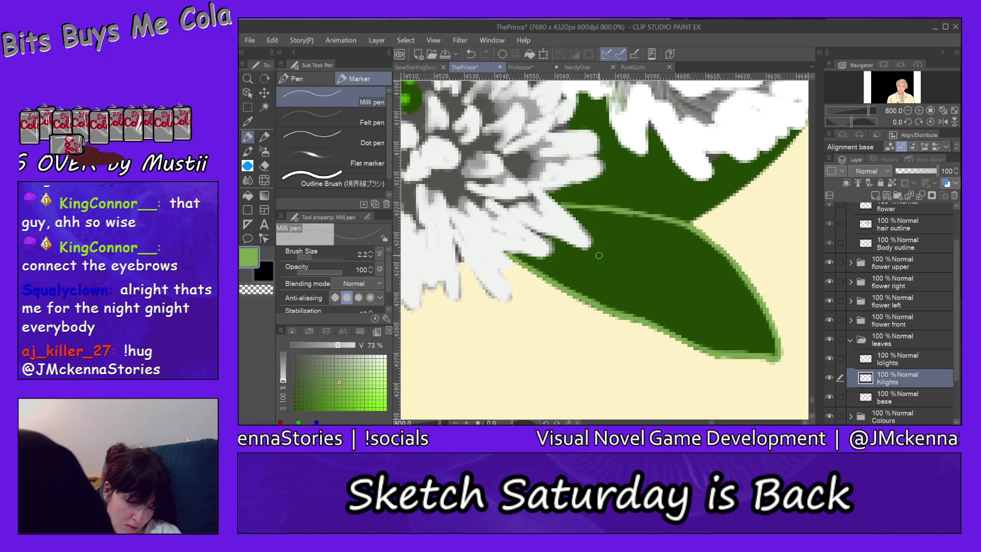
{"action": "left_click_drag", "start_coordinate": [589, 246], "coordinate": [658, 278]}
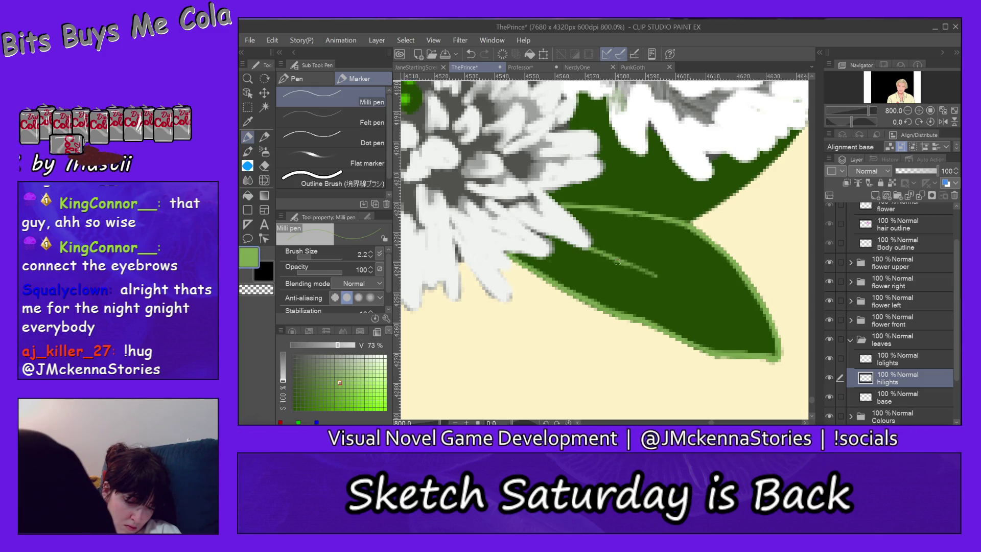
{"action": "left_click_drag", "start_coordinate": [658, 278], "coordinate": [717, 307]}
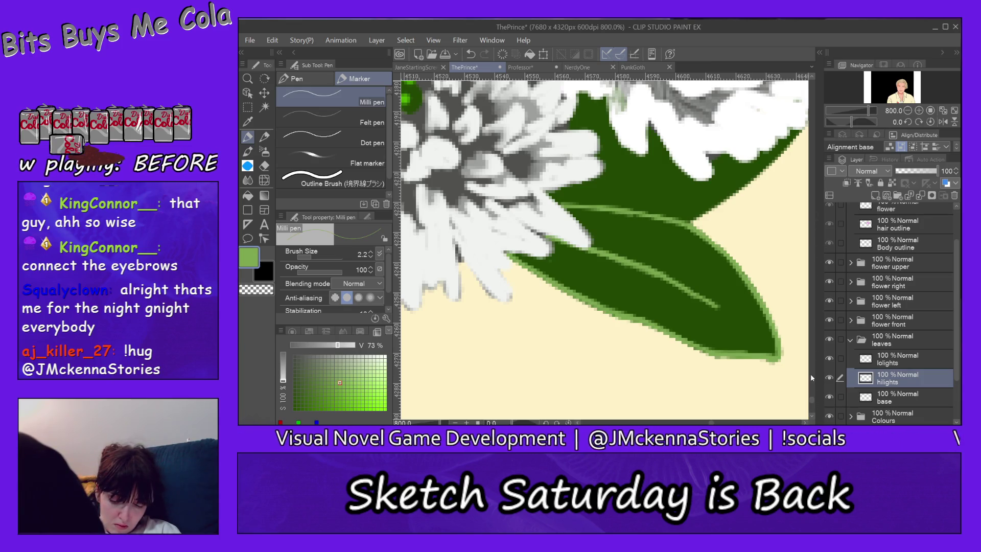
{"action": "left_click_drag", "start_coordinate": [814, 402], "coordinate": [809, 390]}
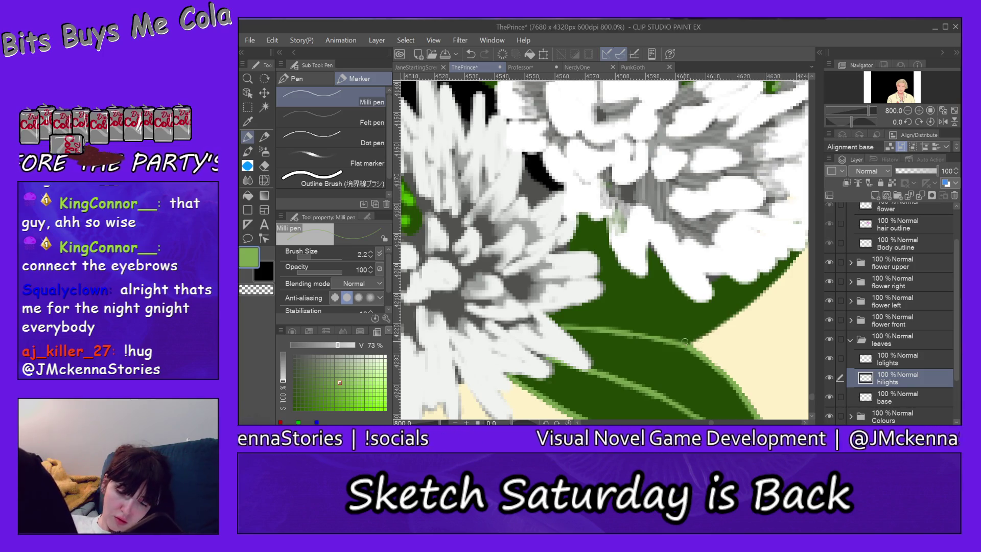
Step: Touch up the light-green leaf edge beneath the white flower
{"action": "mouse_move", "coordinate": [708, 343]}
{"action": "left_mouse_down"}
{"action": "mouse_move", "coordinate": [711, 324]}
{"action": "mouse_move", "coordinate": [735, 309]}
{"action": "left_mouse_up"}
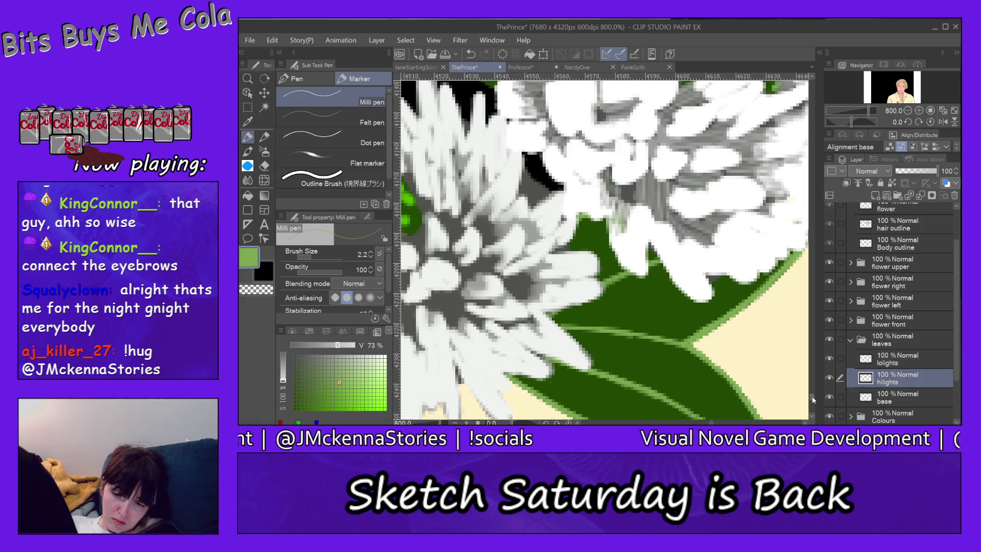
{"action": "scroll", "coordinate": [814, 391], "scroll_direction": "down", "scroll_amount": 5}
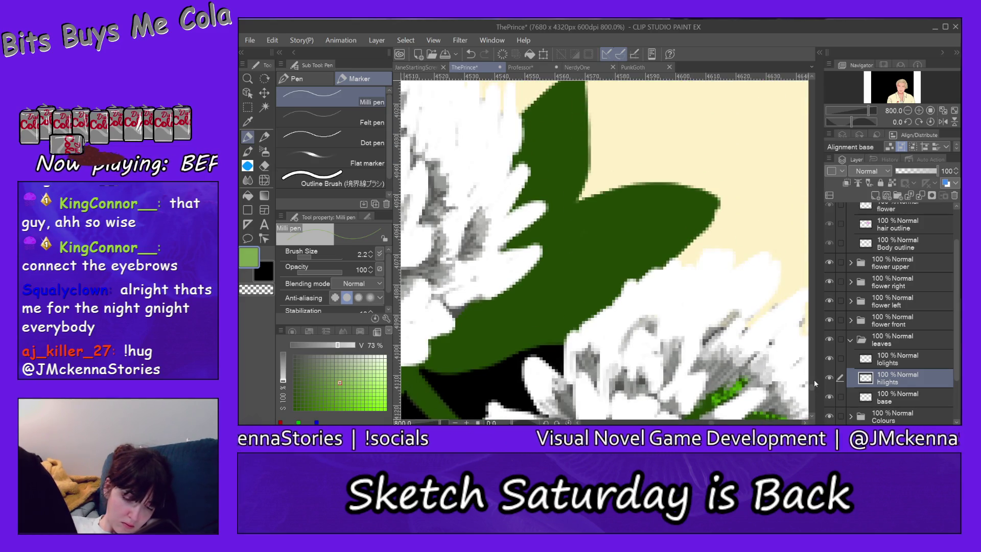
Step: Highlight the broad leaf's upper edge and tip in light green, undoing a stroke across the leaf
{"action": "left_click_drag", "start_coordinate": [598, 197], "coordinate": [514, 235]}
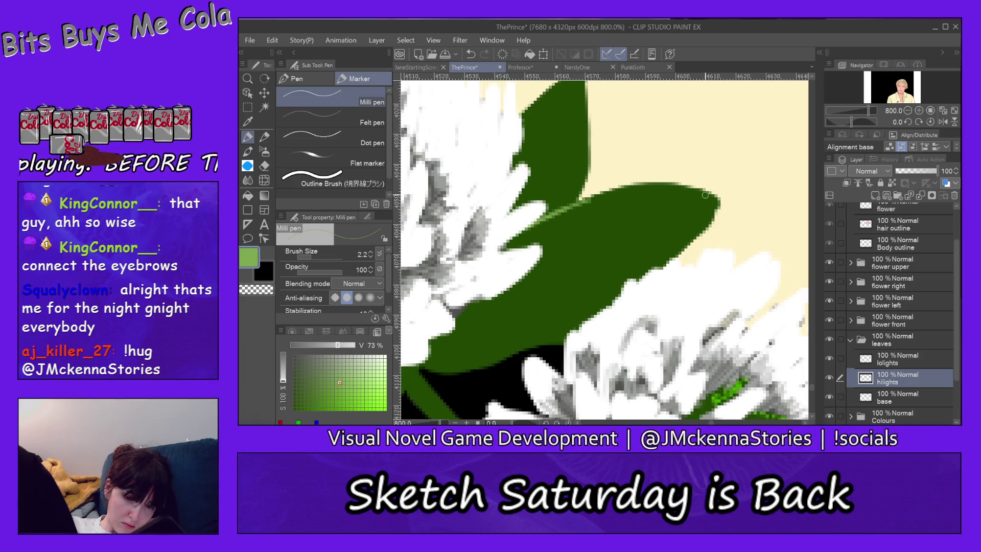
{"action": "mouse_move", "coordinate": [697, 190]}
{"action": "left_mouse_down"}
{"action": "mouse_move", "coordinate": [637, 187]}
{"action": "mouse_move", "coordinate": [563, 207]}
{"action": "mouse_move", "coordinate": [686, 187]}
{"action": "left_mouse_up"}
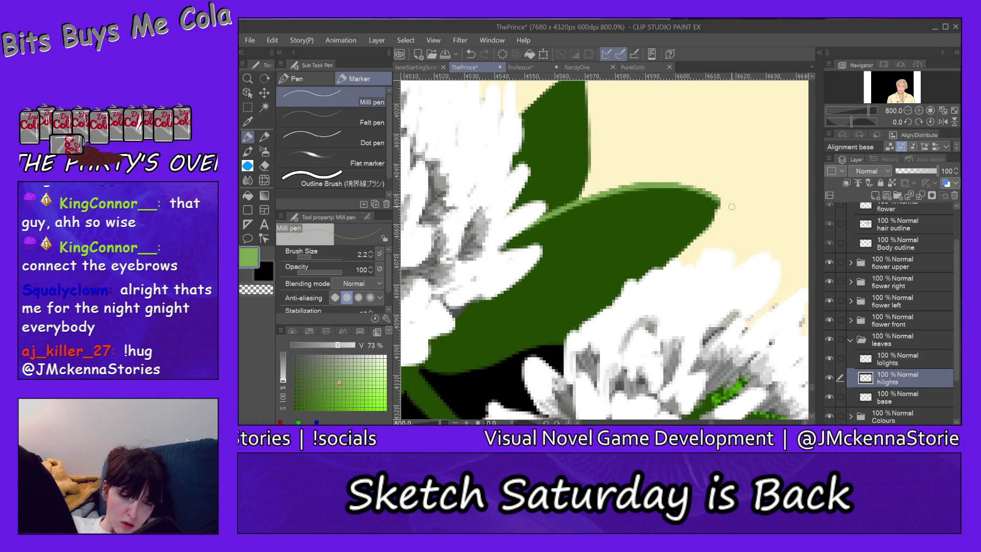
{"action": "left_click_drag", "start_coordinate": [716, 196], "coordinate": [713, 218]}
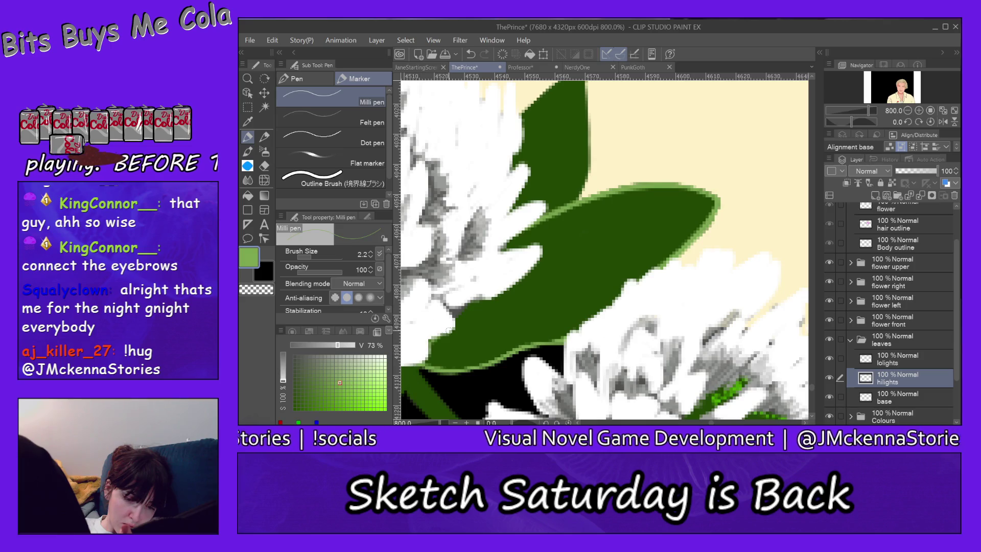
{"action": "left_click", "coordinate": [273, 41]}
{"action": "left_click", "coordinate": [455, 115]}
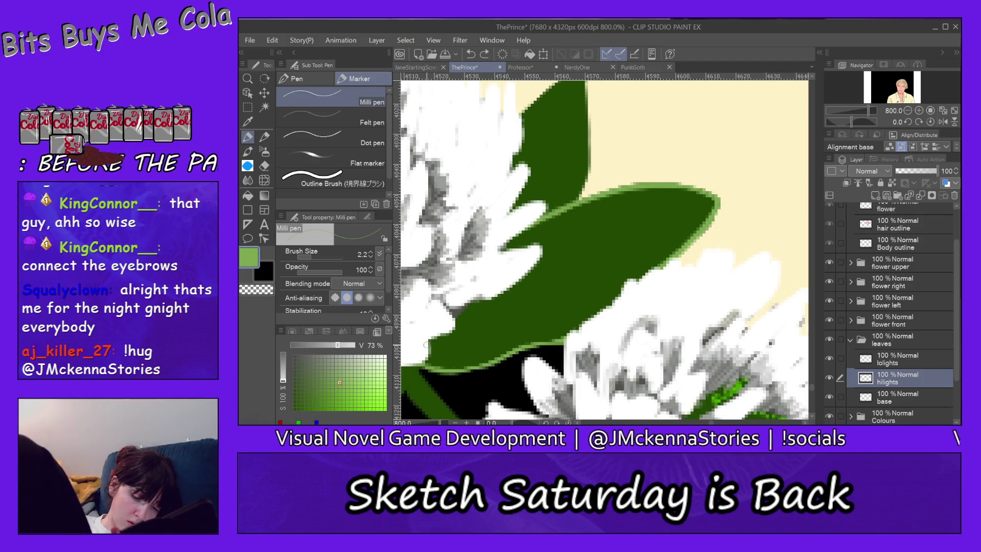
Step: Draw a thin light-green vein line across the leaf toward its tip
{"action": "left_click_drag", "start_coordinate": [456, 320], "coordinate": [634, 225]}
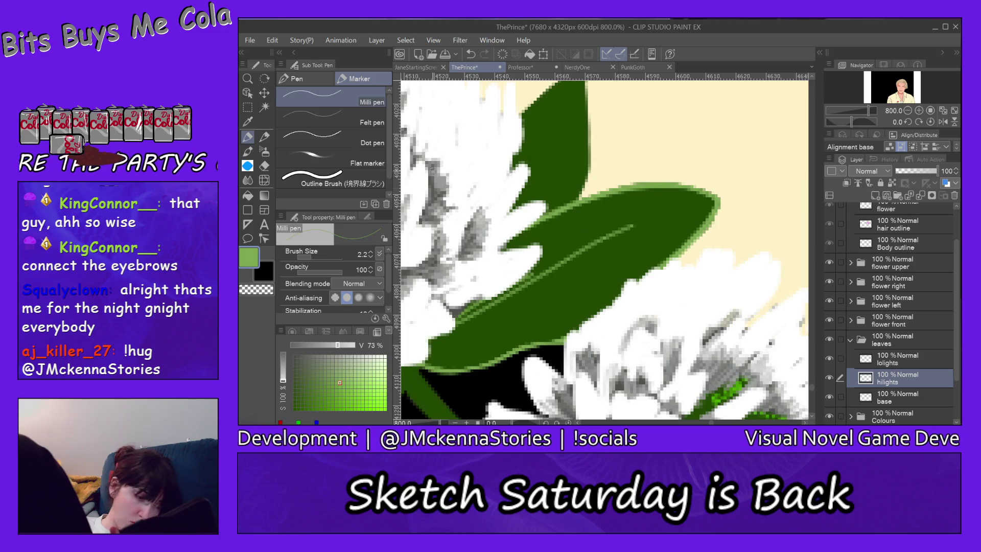
{"action": "left_click", "coordinate": [272, 40]}
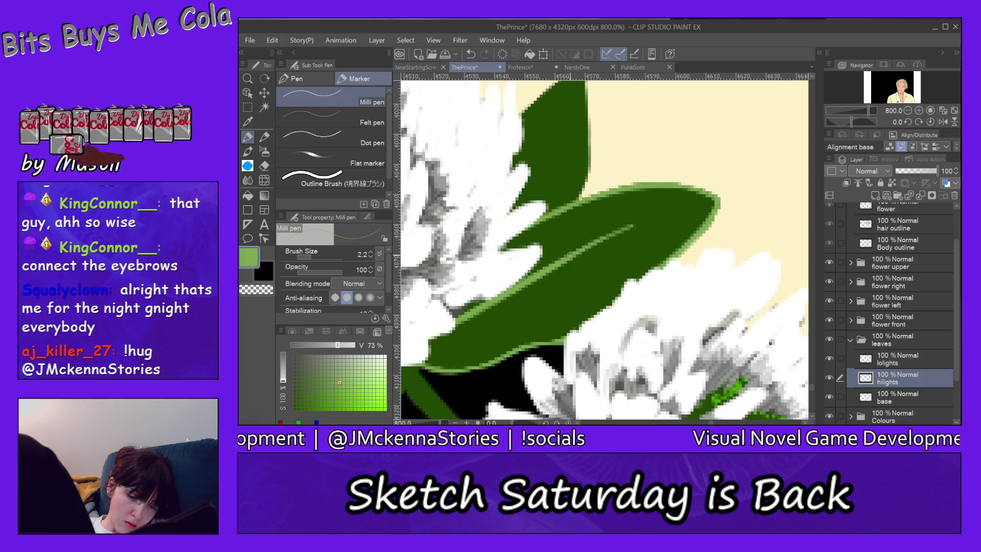
{"action": "left_click_drag", "start_coordinate": [570, 262], "coordinate": [665, 217]}
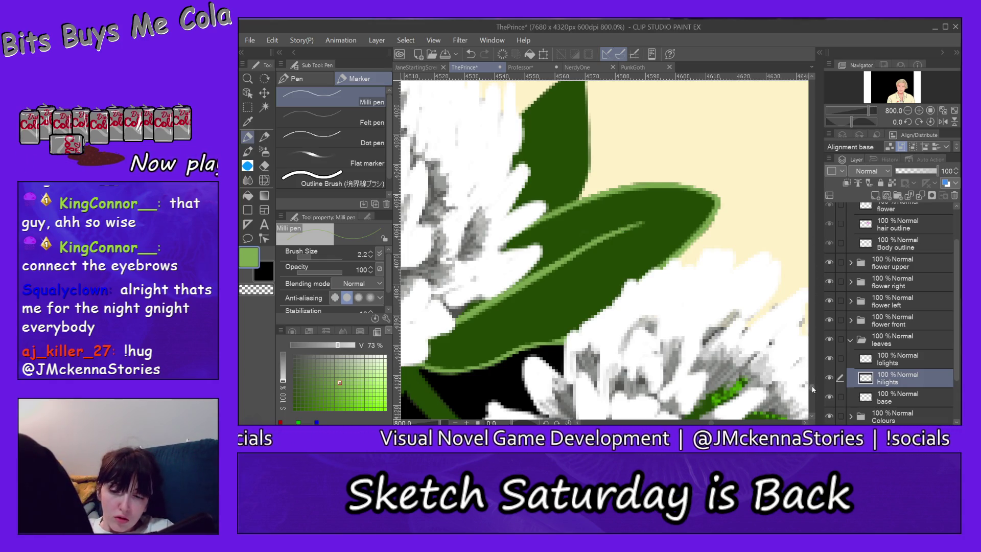
{"action": "scroll", "coordinate": [812, 391], "scroll_direction": "up", "scroll_amount": 3}
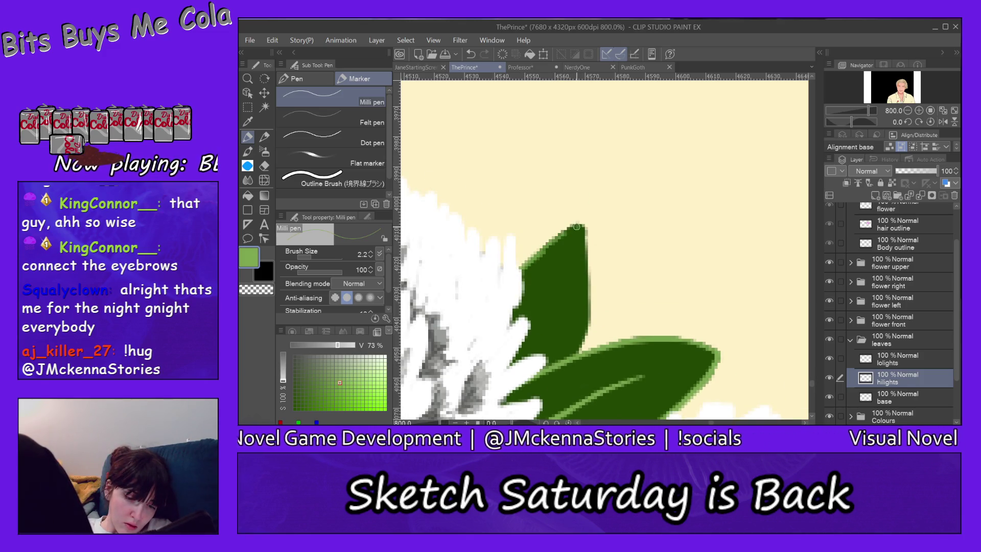
Step: Stroke light-green highlights along the upright leaf's edges and down its centre
{"action": "mouse_move", "coordinate": [546, 252]}
{"action": "left_mouse_down"}
{"action": "mouse_move", "coordinate": [581, 226]}
{"action": "mouse_move", "coordinate": [581, 347]}
{"action": "left_mouse_up"}
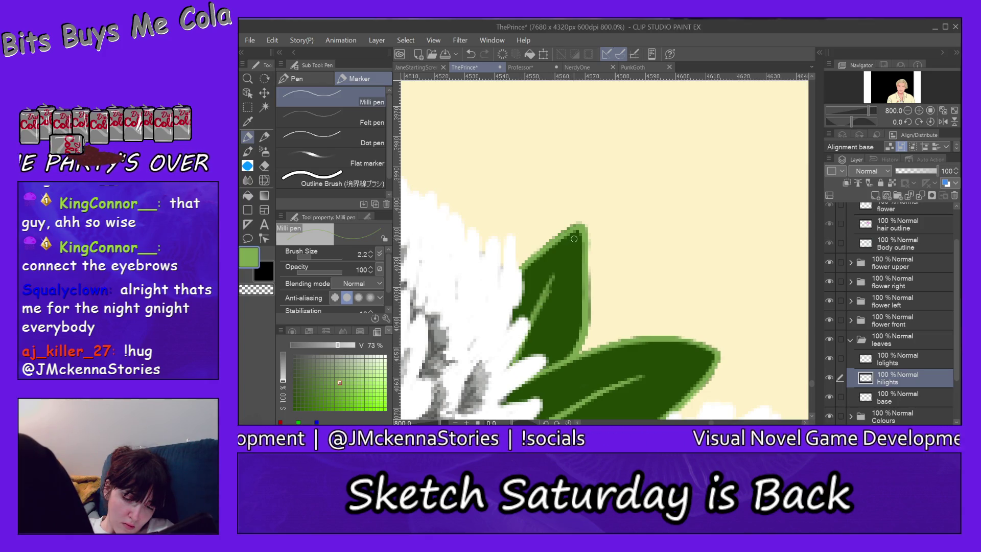
{"action": "left_click_drag", "start_coordinate": [537, 305], "coordinate": [566, 257]}
{"action": "left_click_drag", "start_coordinate": [536, 314], "coordinate": [522, 324]}
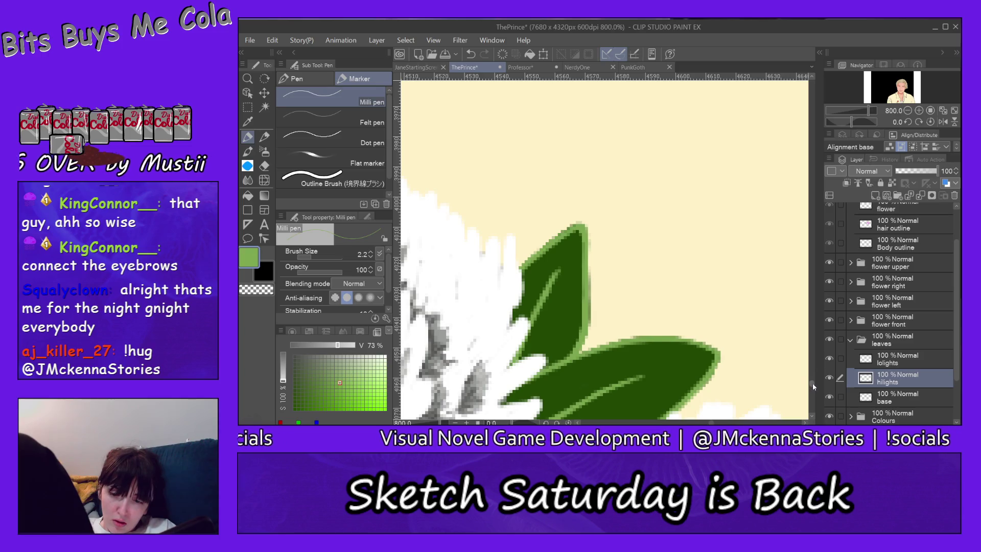
{"action": "scroll", "coordinate": [813, 384], "scroll_direction": "down", "scroll_amount": 2}
{"action": "scroll", "coordinate": [813, 388], "scroll_direction": "down", "scroll_amount": 2}
{"action": "scroll", "coordinate": [813, 389], "scroll_direction": "down", "scroll_amount": 2}
{"action": "scroll", "coordinate": [812, 389], "scroll_direction": "up", "scroll_amount": 1}
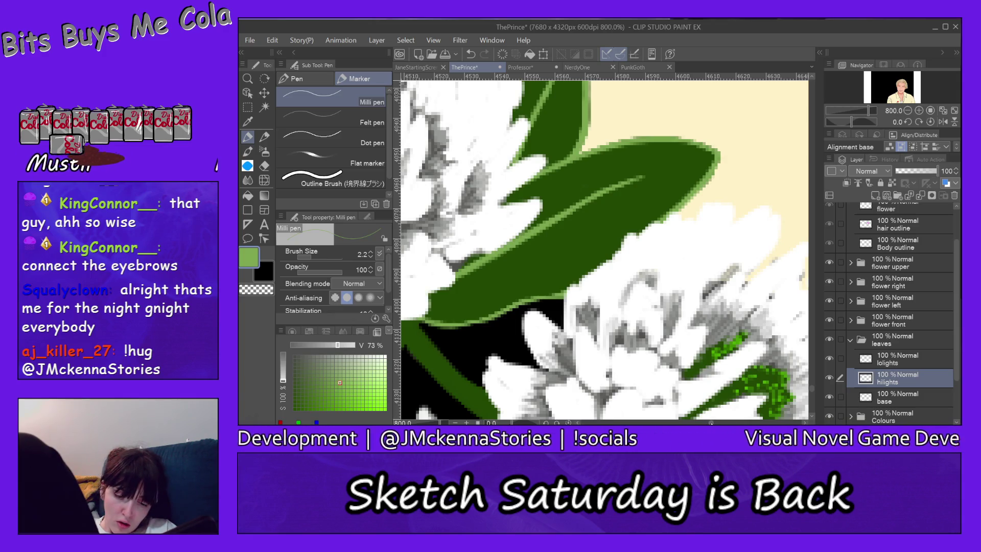
{"action": "scroll", "coordinate": [605, 248], "scroll_direction": "left", "scroll_amount": 3}
{"action": "scroll", "coordinate": [606, 249], "scroll_direction": "right", "scroll_amount": 3}
{"action": "scroll", "coordinate": [605, 249], "scroll_direction": "right", "scroll_amount": 2}
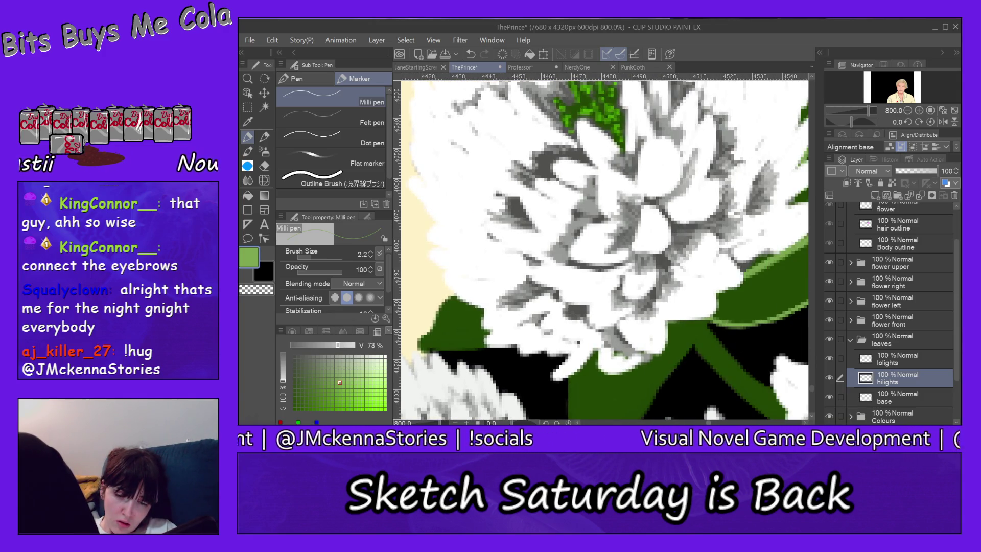
{"action": "scroll", "coordinate": [605, 249], "scroll_direction": "right", "scroll_amount": 1}
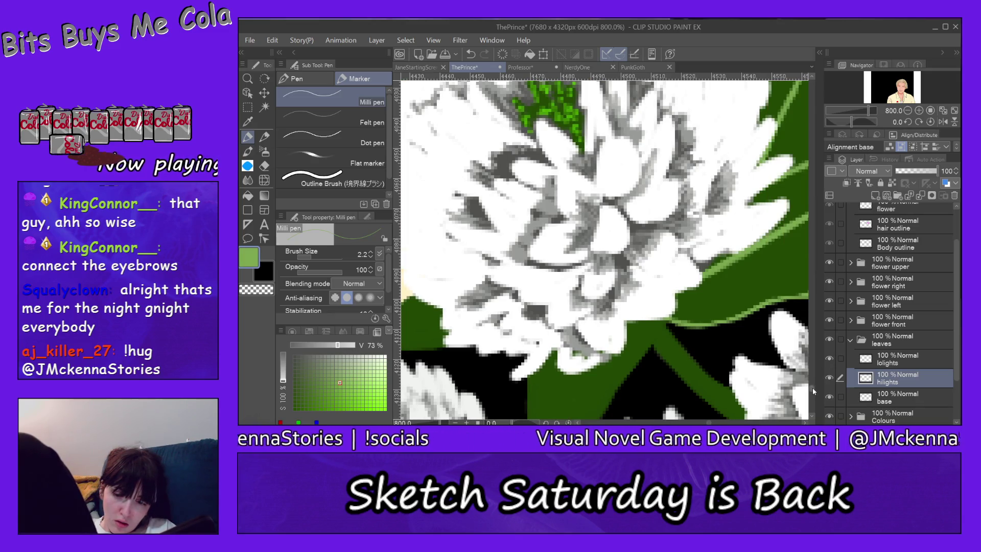
{"action": "scroll", "coordinate": [813, 387], "scroll_direction": "down", "scroll_amount": 3}
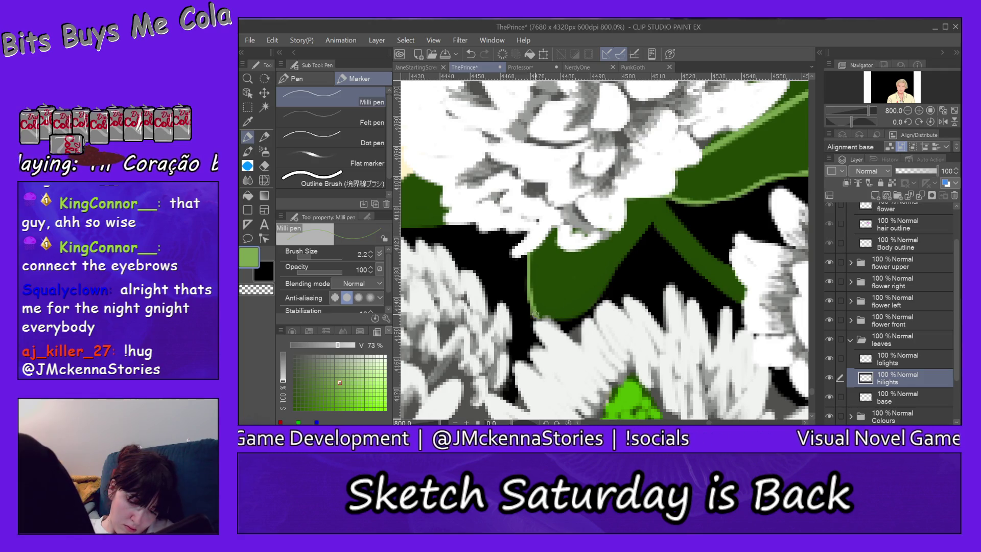
Step: Highlight the bottom edge of the leaf between the flowers in light green
{"action": "mouse_move", "coordinate": [581, 309]}
{"action": "left_mouse_down"}
{"action": "mouse_move", "coordinate": [532, 314]}
{"action": "mouse_move", "coordinate": [595, 305]}
{"action": "left_mouse_up"}
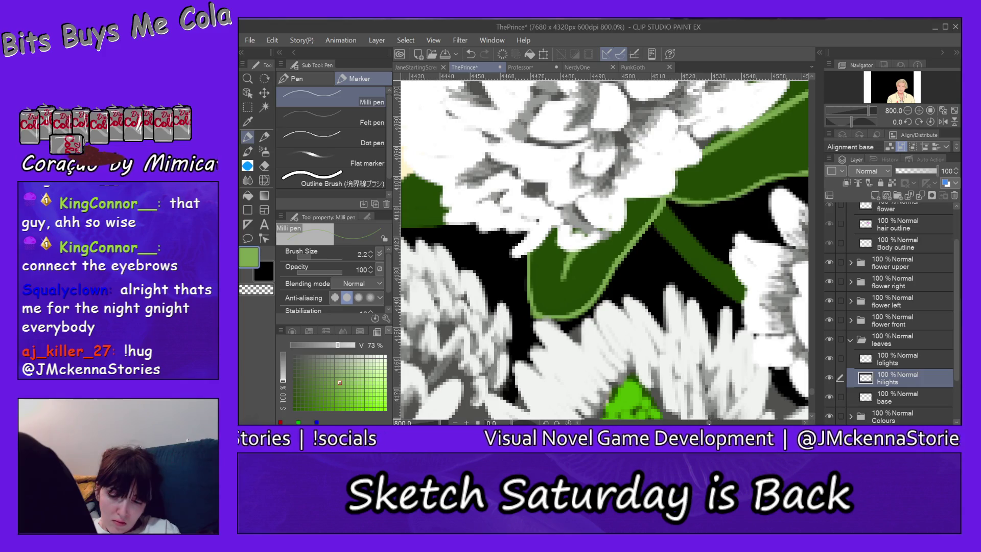
{"action": "scroll", "coordinate": [605, 246], "scroll_direction": "left", "scroll_amount": 5}
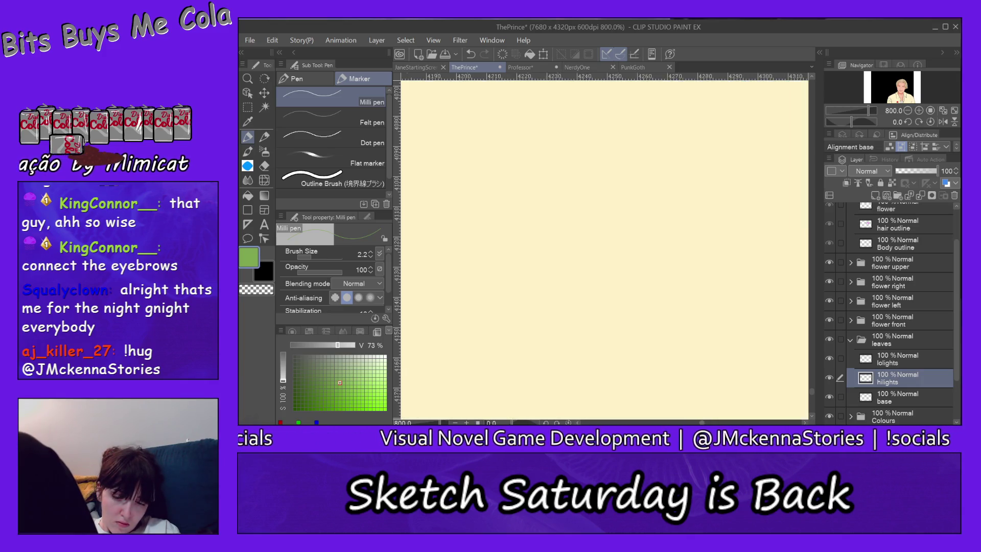
{"action": "scroll", "coordinate": [580, 175], "scroll_direction": "right", "scroll_amount": 3}
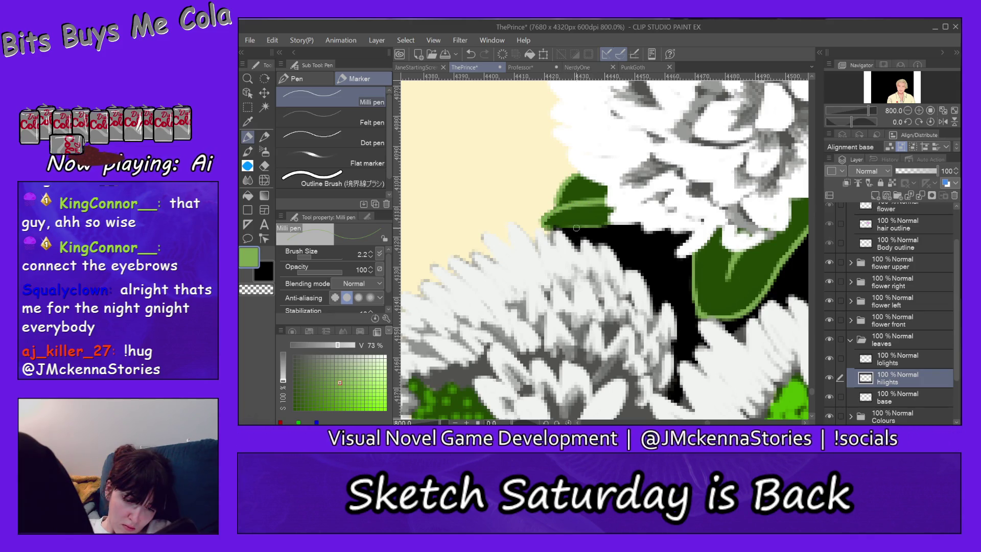
Step: Highlight the small leaf's lower edge in light green, then zoom out to the whole bouquet
{"action": "left_click_drag", "start_coordinate": [544, 224], "coordinate": [616, 218]}
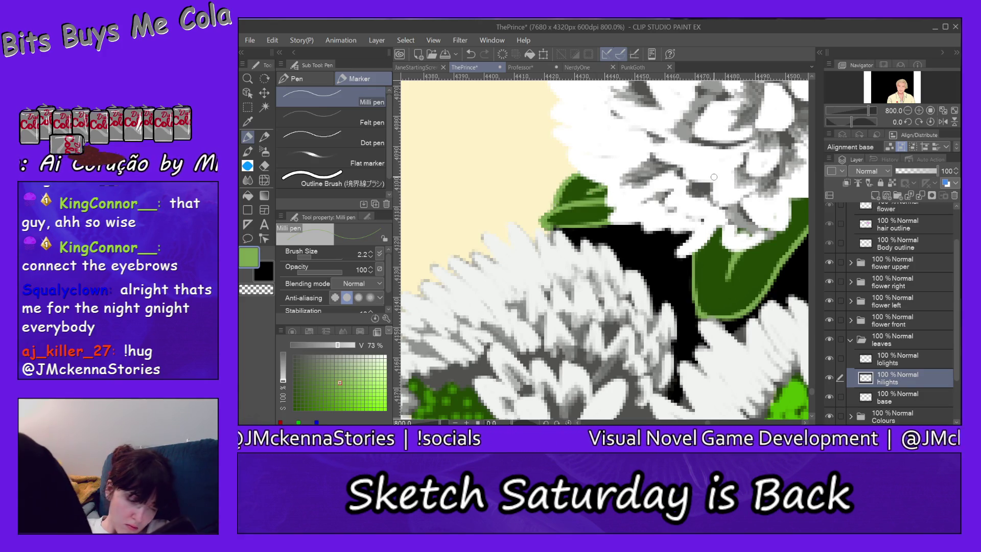
{"action": "key", "text": "slash"}
{"action": "left_click", "coordinate": [360, 121]}
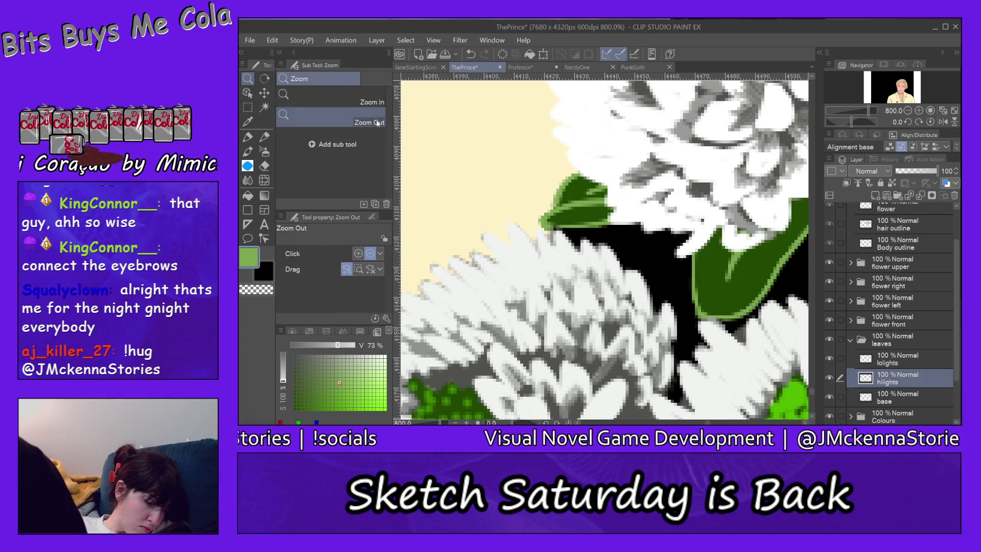
Step: Reframe the view and zoom in close on the dark leaf below the flowers
{"action": "left_click", "coordinate": [477, 147]}
{"action": "left_click", "coordinate": [738, 315]}
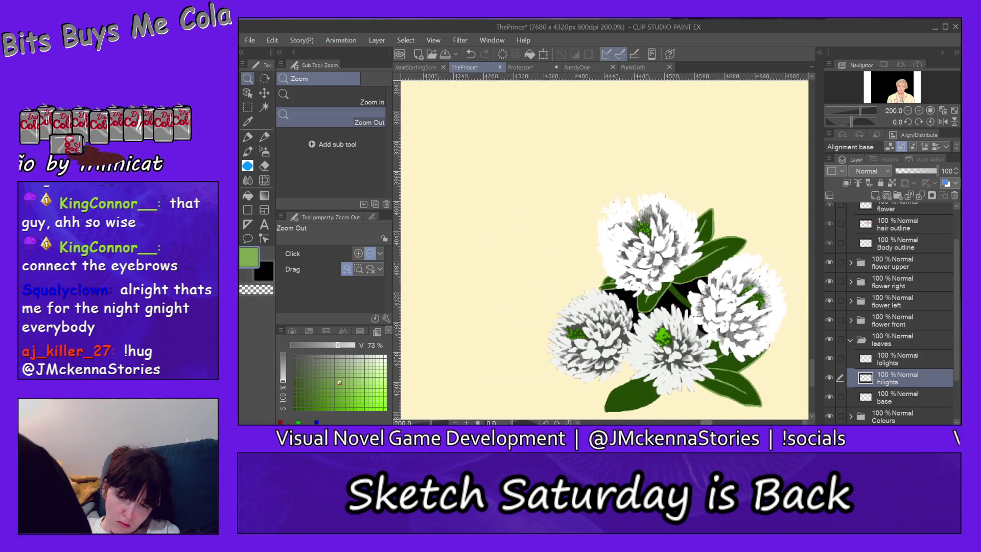
{"action": "left_click_drag", "start_coordinate": [767, 306], "coordinate": [614, 307]}
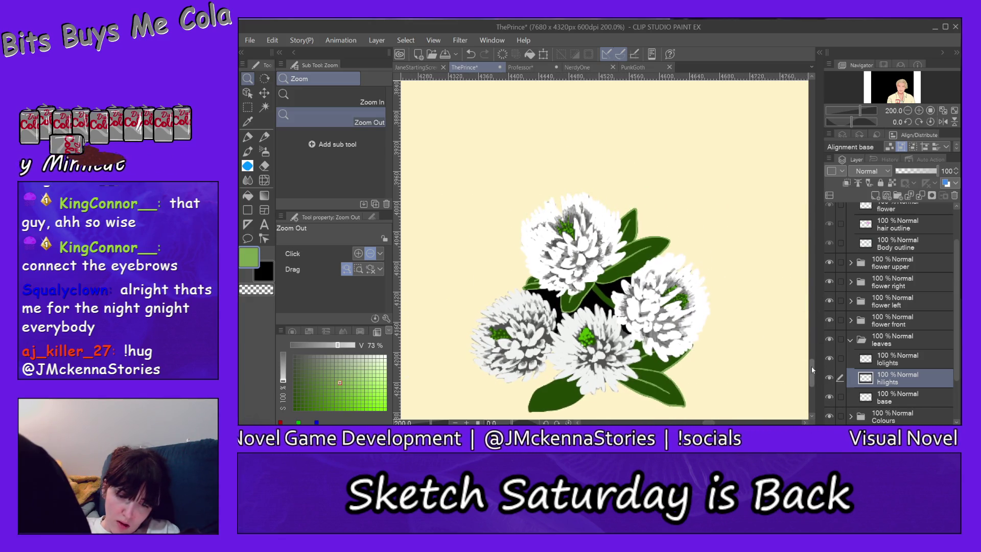
{"action": "left_click_drag", "start_coordinate": [815, 369], "coordinate": [814, 384]}
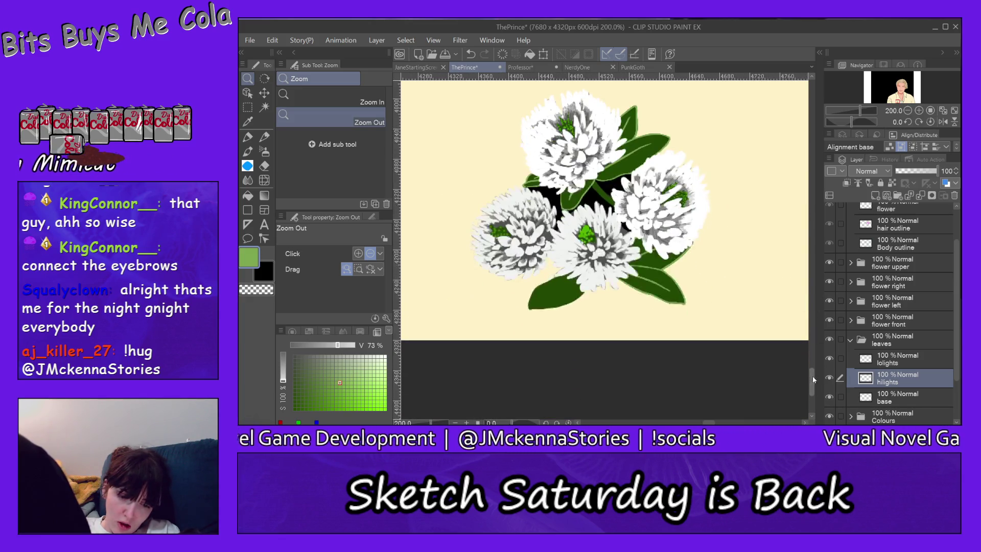
{"action": "left_click", "coordinate": [372, 102]}
{"action": "left_click", "coordinate": [554, 302]}
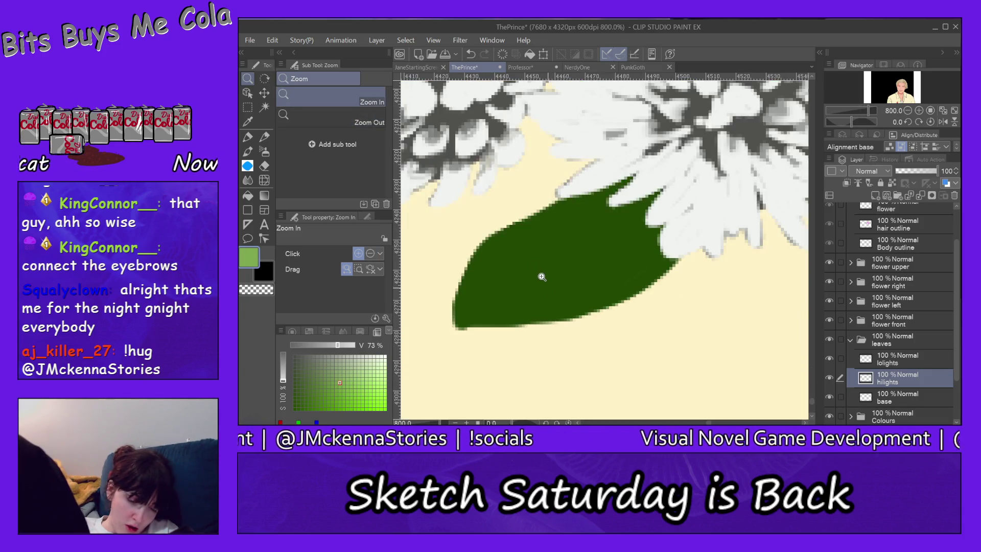
{"action": "left_click", "coordinate": [248, 137]}
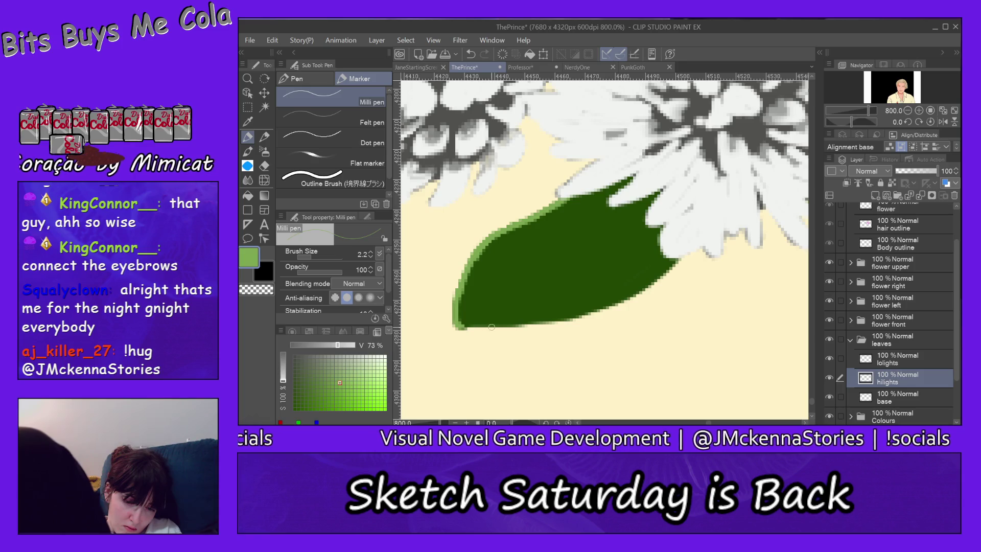
Step: Paint a light-green rim highlight along the leaf's bottom edge and a vein across it
{"action": "left_click_drag", "start_coordinate": [529, 323], "coordinate": [469, 325]}
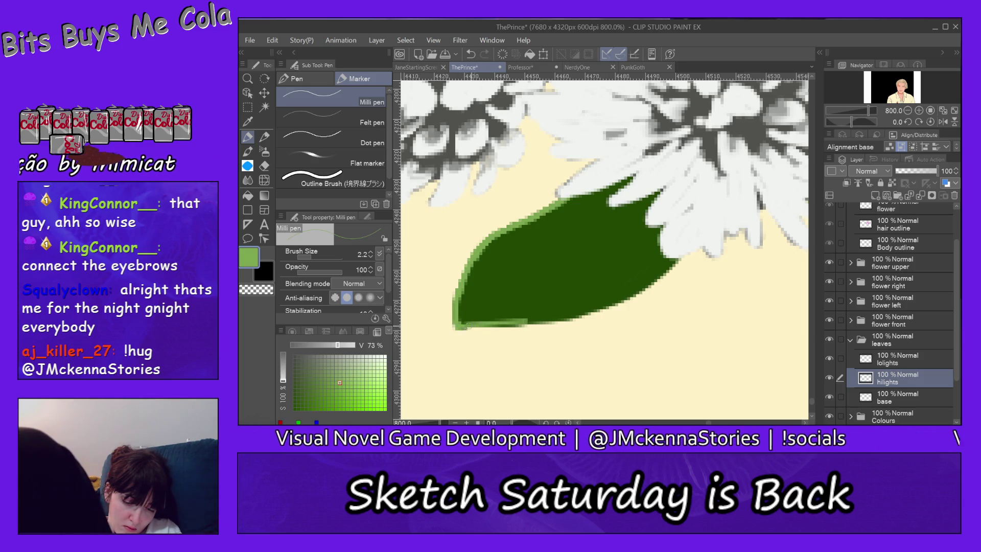
{"action": "left_click_drag", "start_coordinate": [546, 321], "coordinate": [464, 326]}
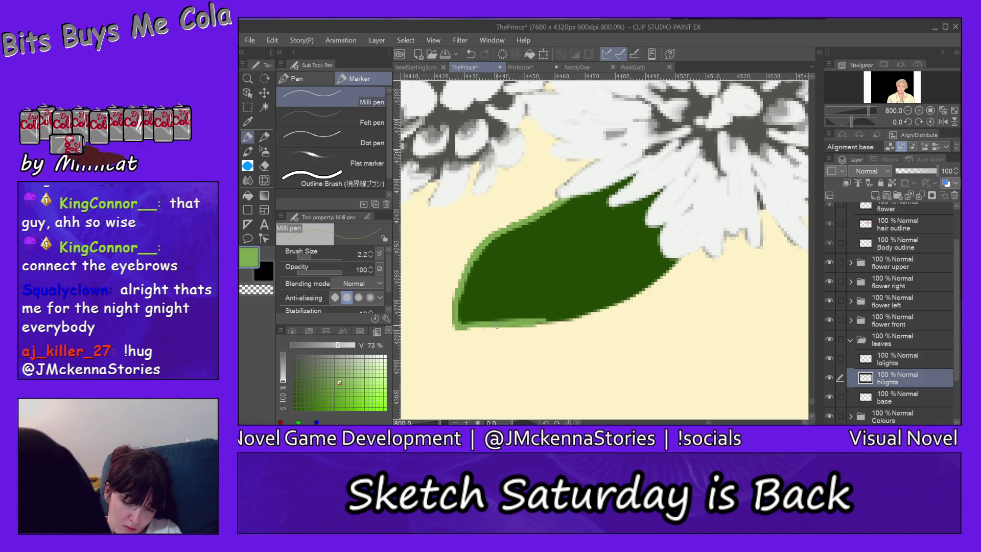
{"action": "mouse_move", "coordinate": [560, 321]}
{"action": "left_mouse_down"}
{"action": "mouse_move", "coordinate": [614, 305]}
{"action": "mouse_move", "coordinate": [665, 272]}
{"action": "left_mouse_up"}
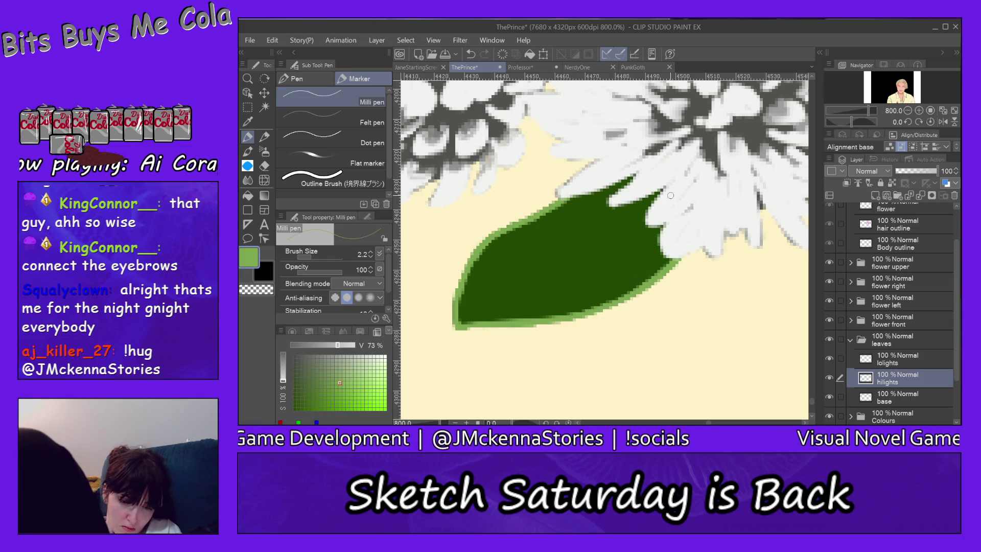
{"action": "left_click_drag", "start_coordinate": [664, 188], "coordinate": [547, 263]}
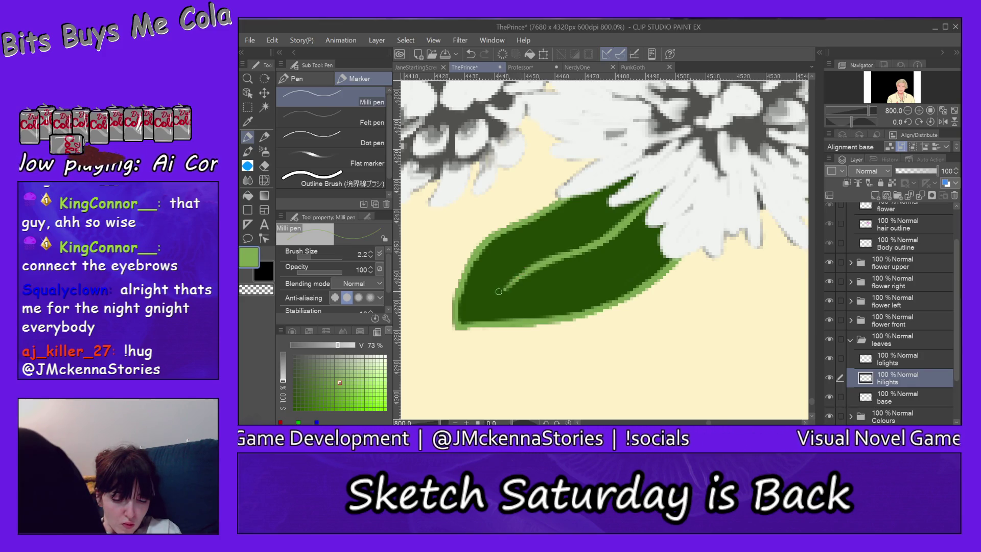
{"action": "key", "text": "slash"}
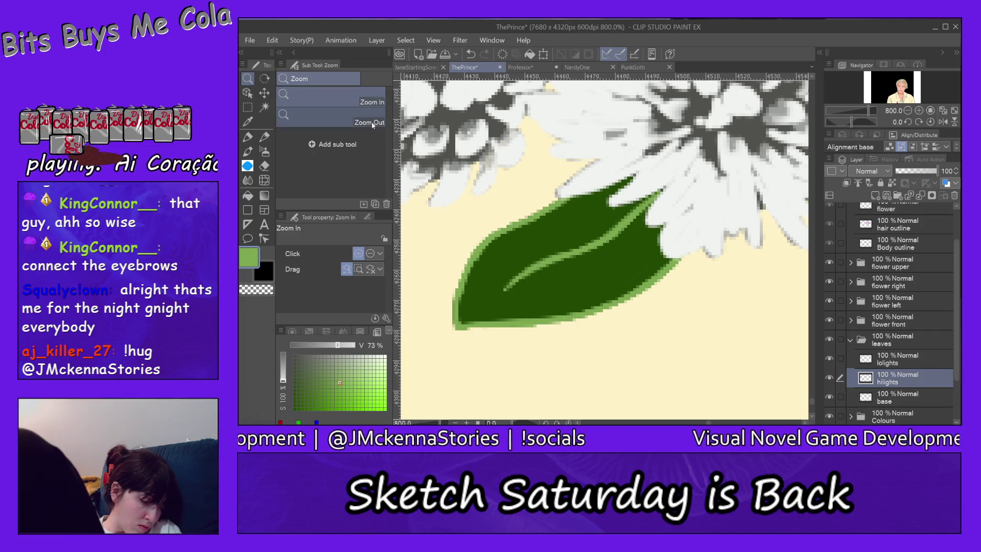
Step: Zoom out to 200% so the whole clover bouquet is back in view
{"action": "left_click", "coordinate": [707, 291]}
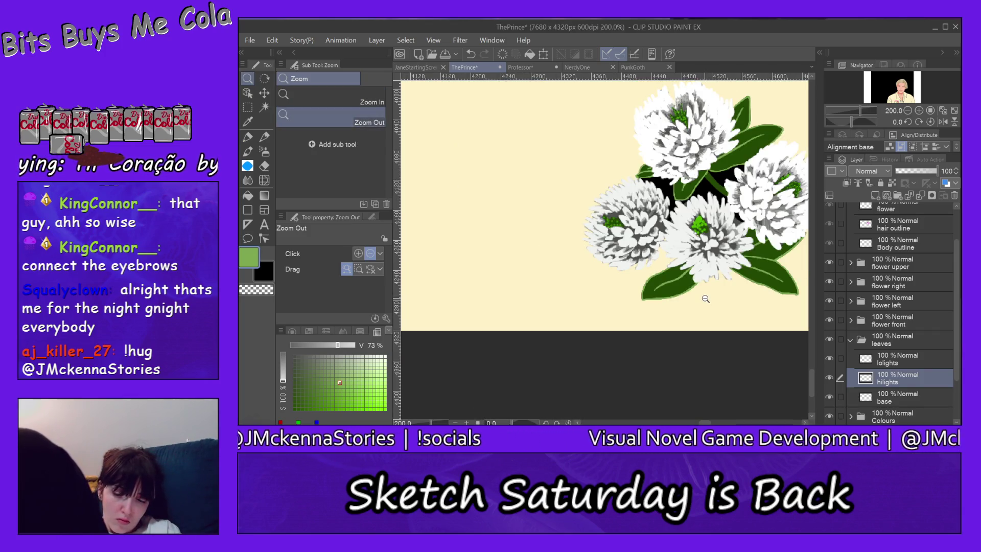
{"action": "left_click_drag", "start_coordinate": [705, 423], "coordinate": [710, 423]}
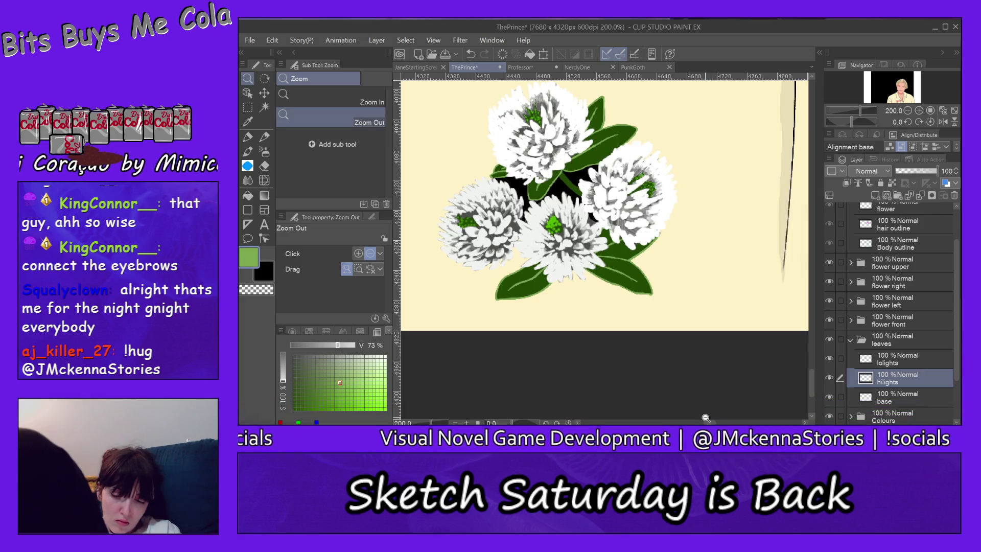
{"action": "left_click_drag", "start_coordinate": [710, 423], "coordinate": [706, 422]}
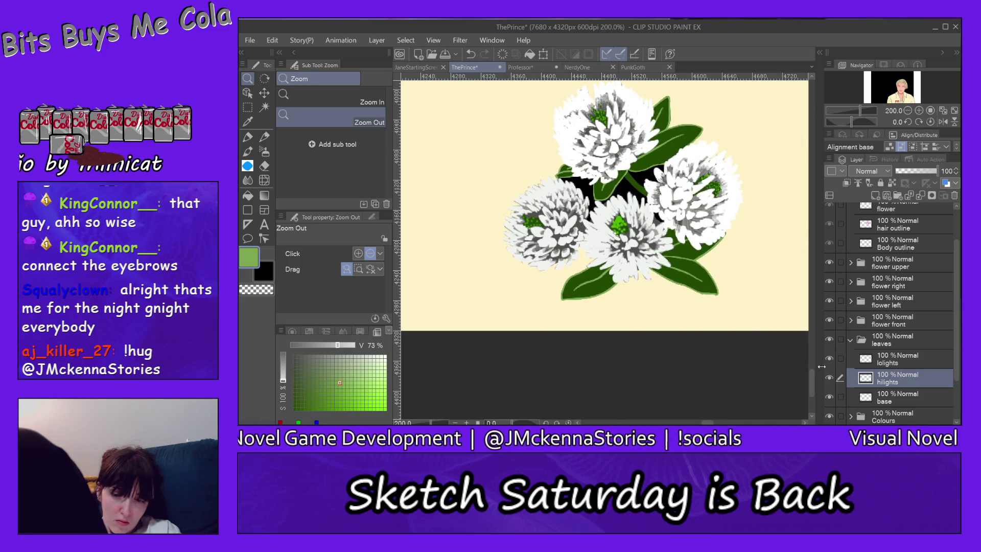
{"action": "scroll", "coordinate": [813, 373], "scroll_direction": "up", "scroll_amount": 3}
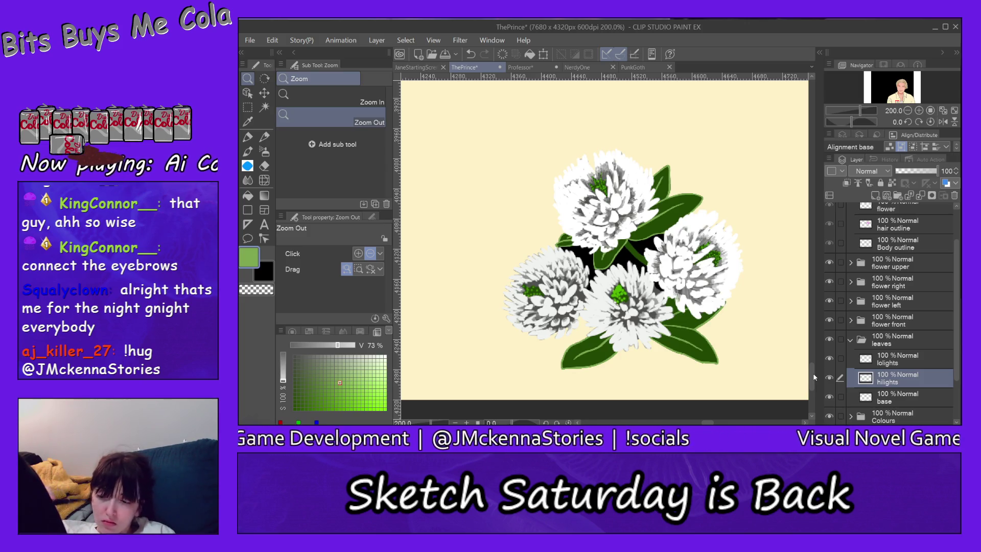
{"action": "left_click", "coordinate": [830, 340]}
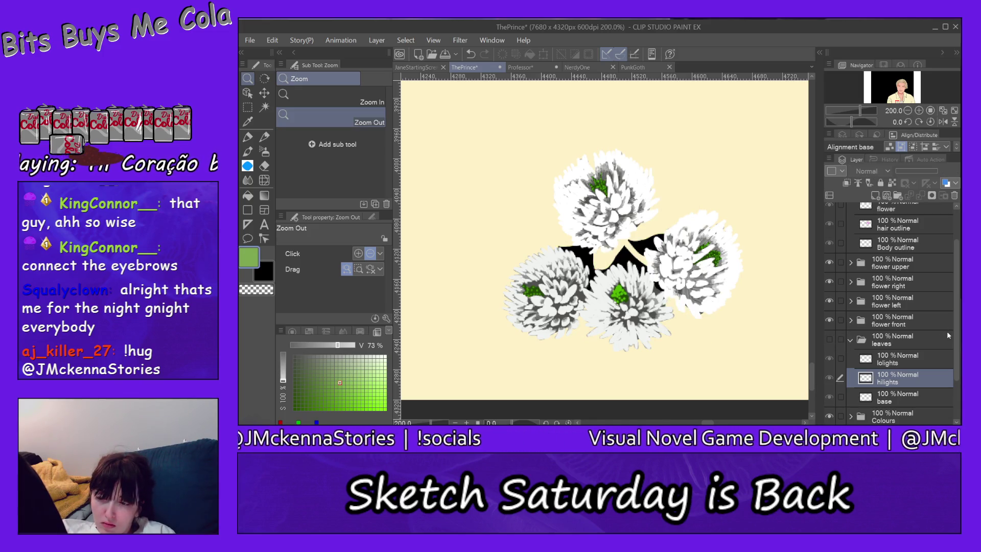
{"action": "scroll", "coordinate": [957, 396], "scroll_direction": "down", "scroll_amount": 3}
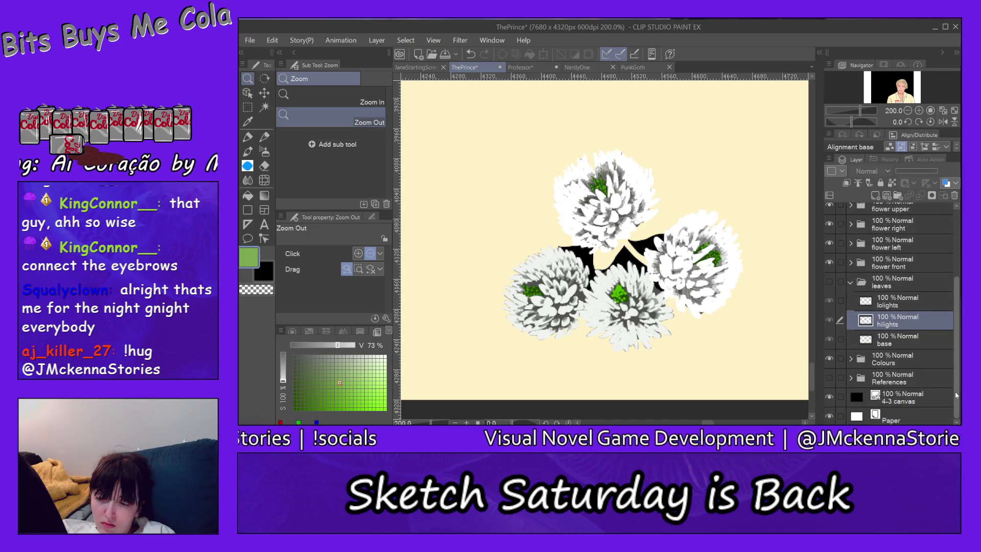
{"action": "left_click", "coordinate": [830, 379]}
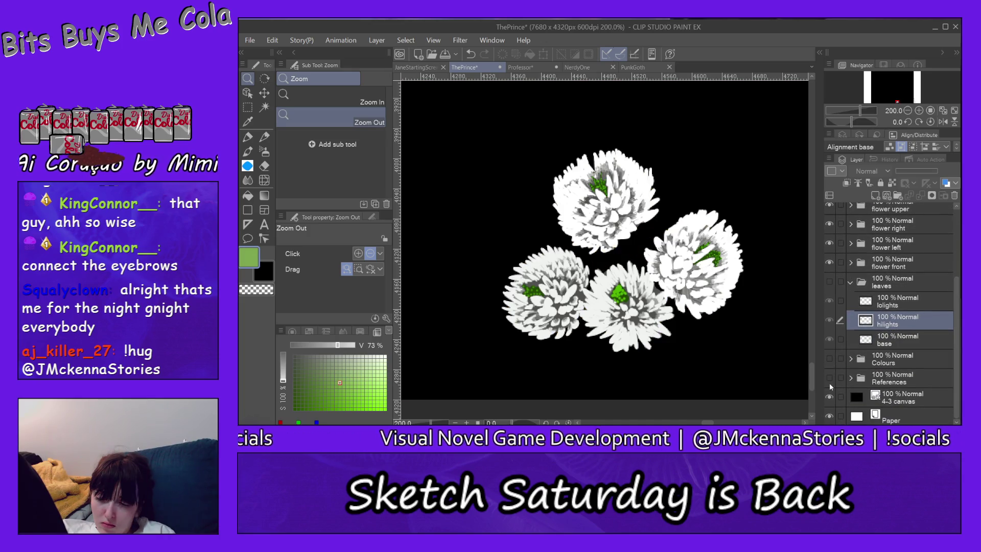
{"action": "left_click", "coordinate": [830, 378]}
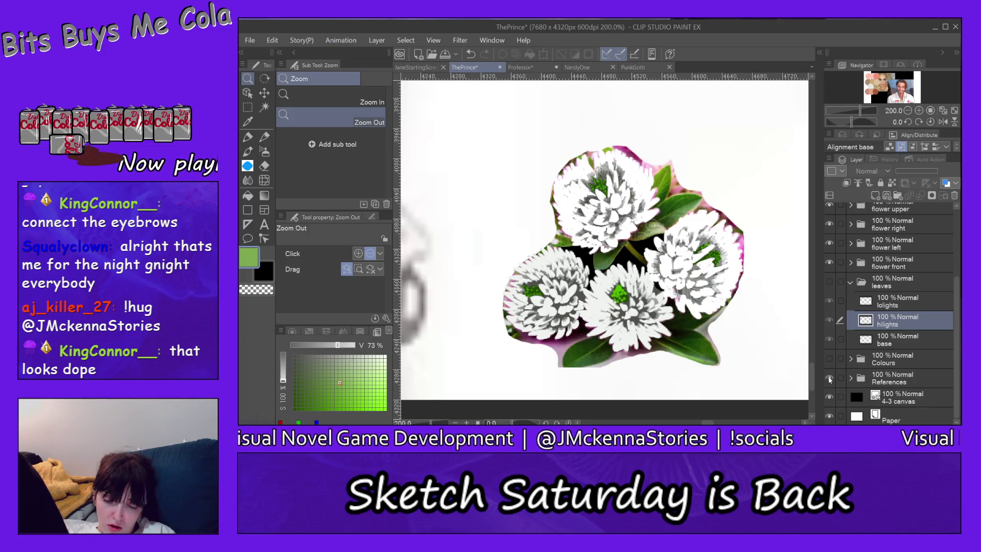
{"action": "left_click", "coordinate": [829, 377]}
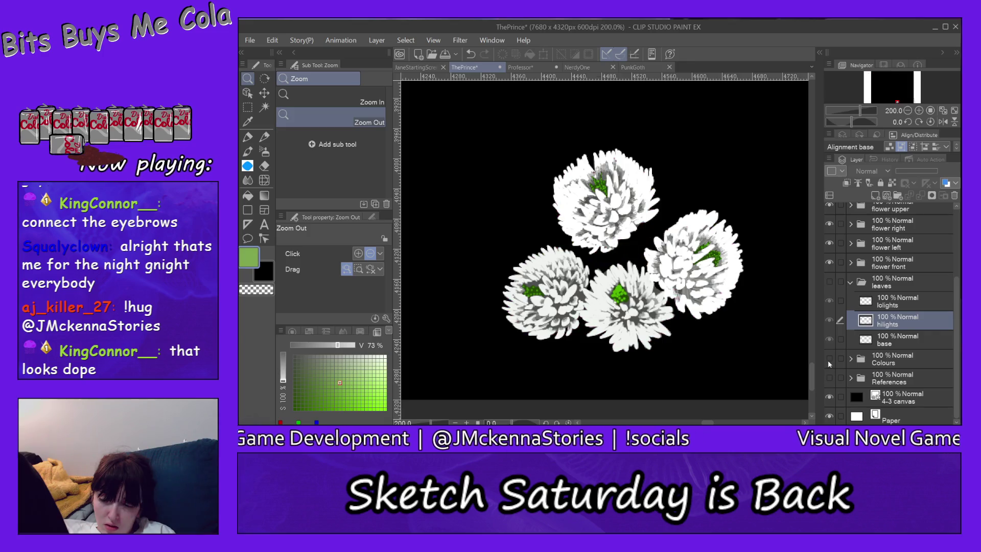
{"action": "left_click", "coordinate": [829, 358]}
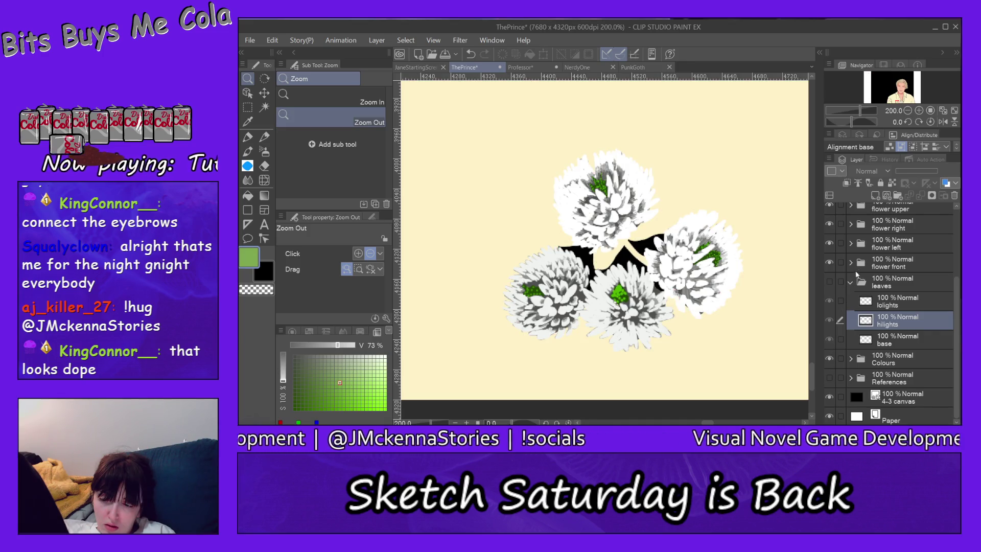
{"action": "left_click", "coordinate": [830, 281]}
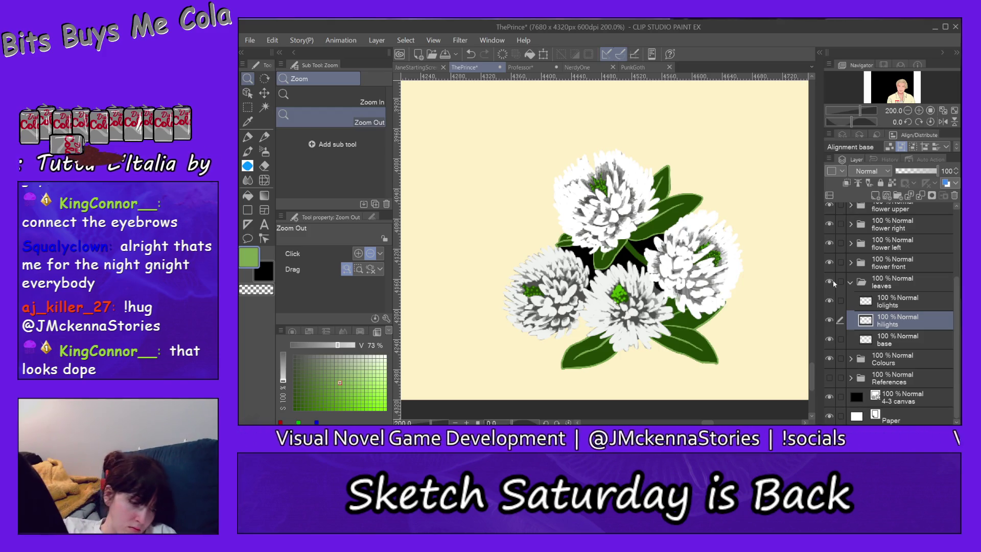
Step: Zoom in on the leaf behind the top flower and ready the Milli pen for highlights
{"action": "left_click", "coordinate": [330, 102]}
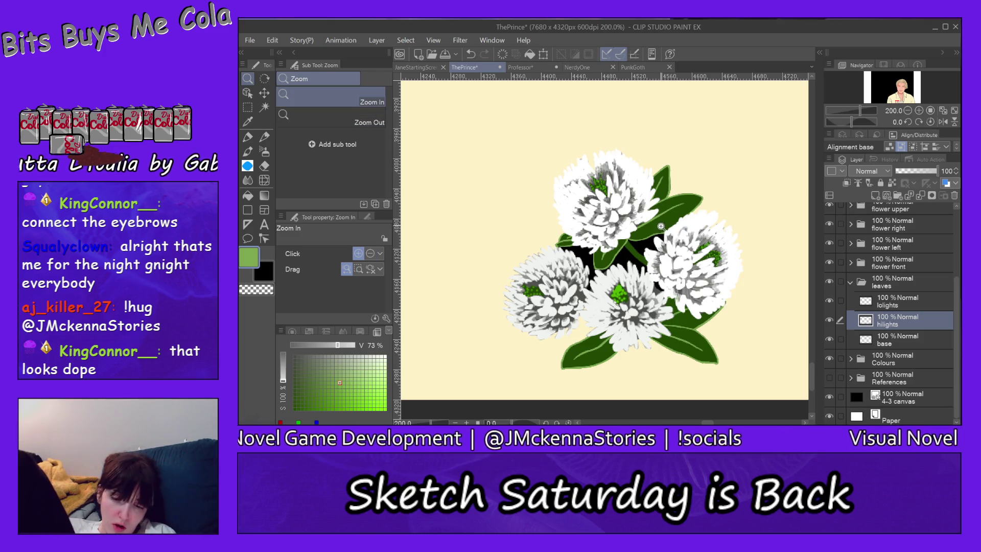
{"action": "left_click", "coordinate": [663, 227]}
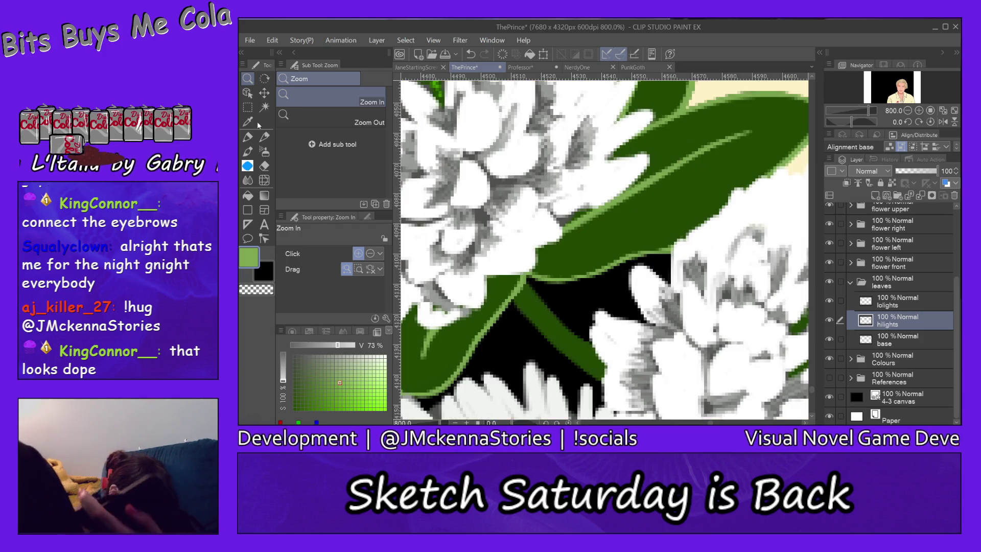
{"action": "left_click", "coordinate": [264, 166]}
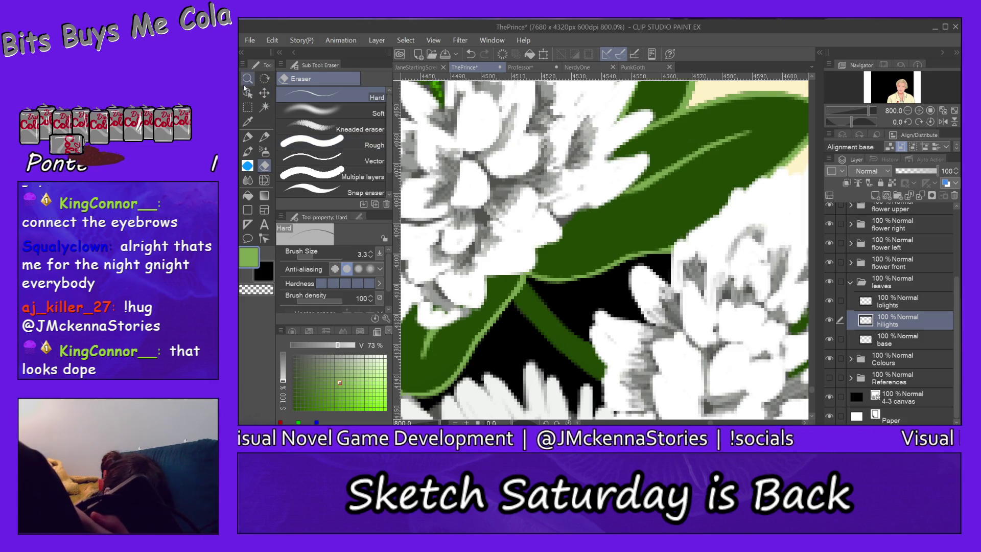
{"action": "left_click", "coordinate": [248, 136]}
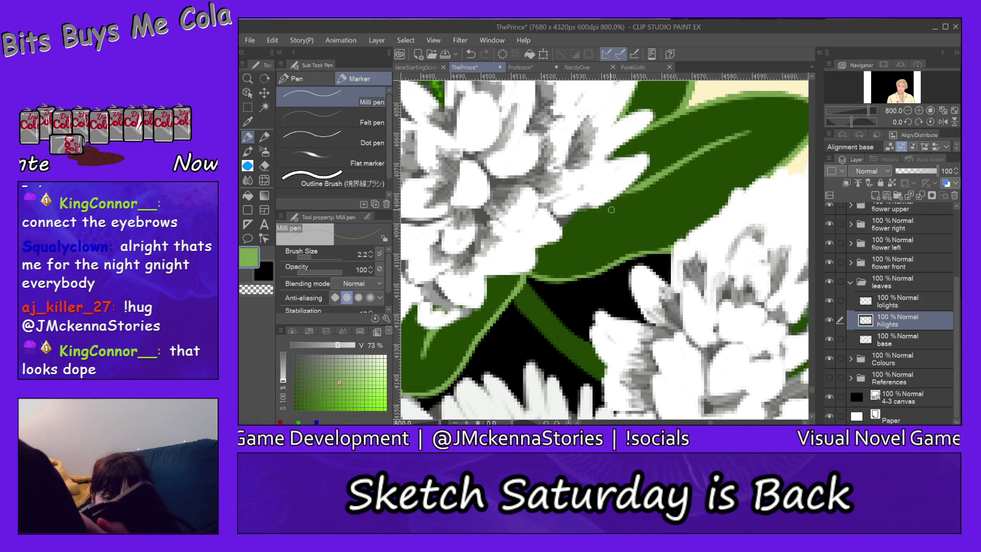
Step: Draw two light-green highlight strokes along the leaf, then return to the full-bouquet view
{"action": "left_click_drag", "start_coordinate": [614, 192], "coordinate": [715, 220]}
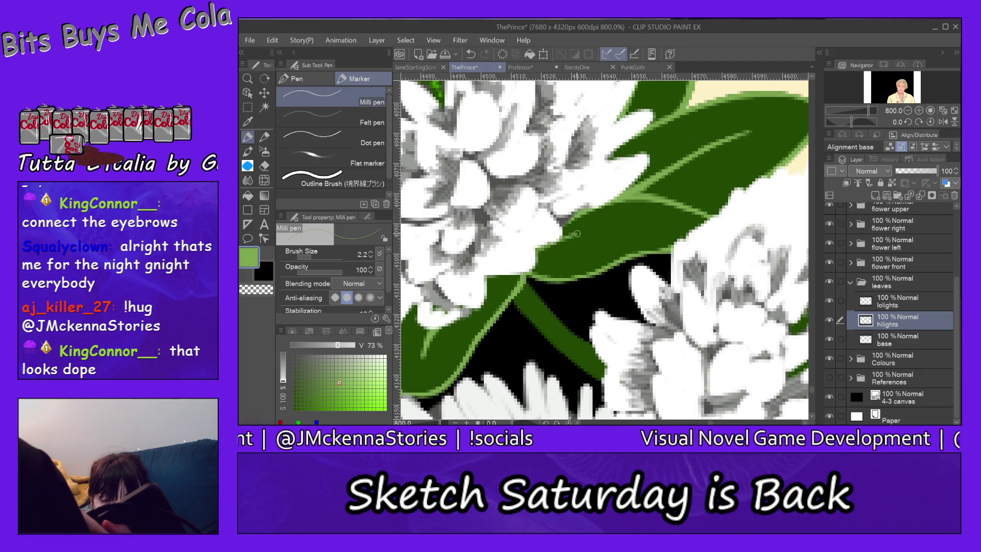
{"action": "mouse_move", "coordinate": [622, 226]}
{"action": "left_mouse_down"}
{"action": "mouse_move", "coordinate": [663, 228]}
{"action": "mouse_move", "coordinate": [549, 246]}
{"action": "left_mouse_up"}
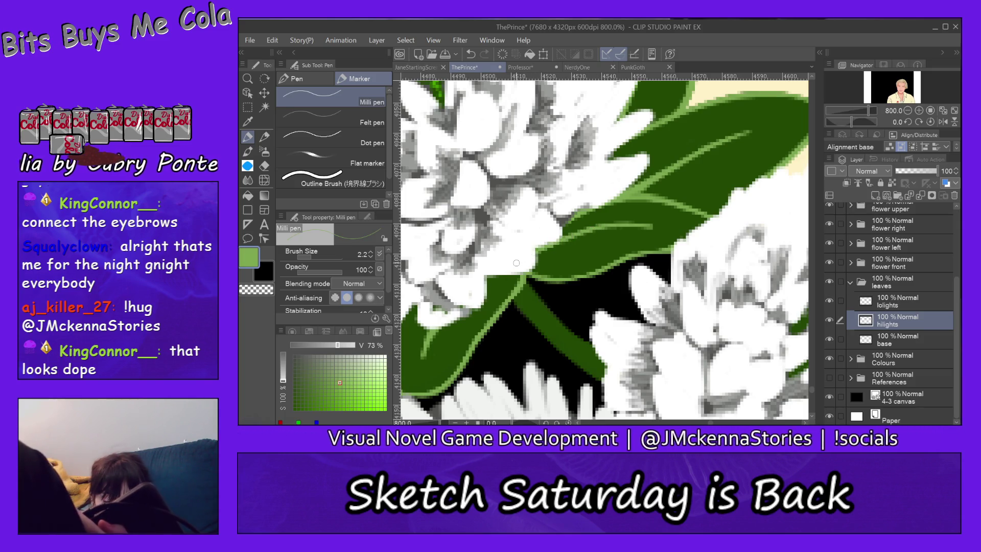
{"action": "left_click", "coordinate": [248, 79]}
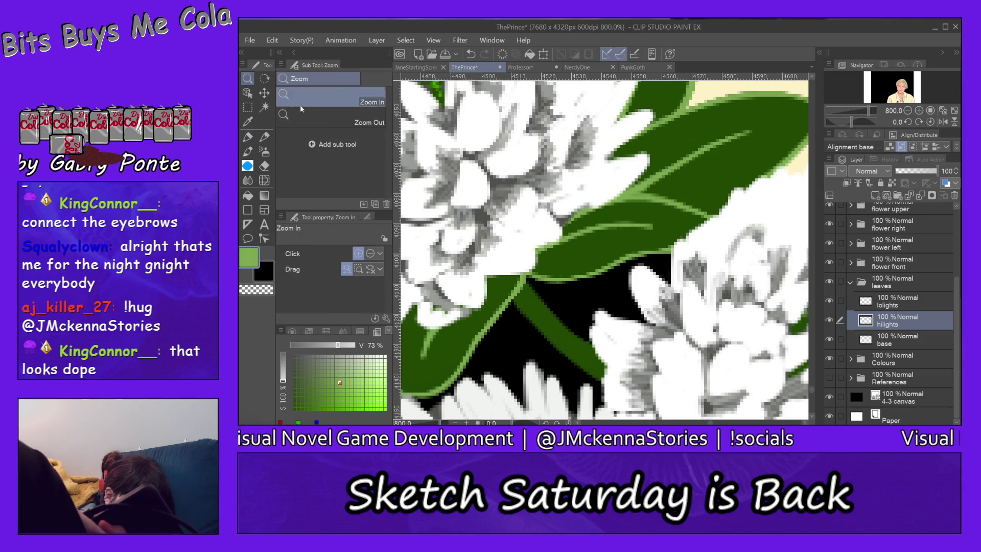
{"action": "left_click", "coordinate": [361, 123]}
{"action": "left_click", "coordinate": [716, 311]}
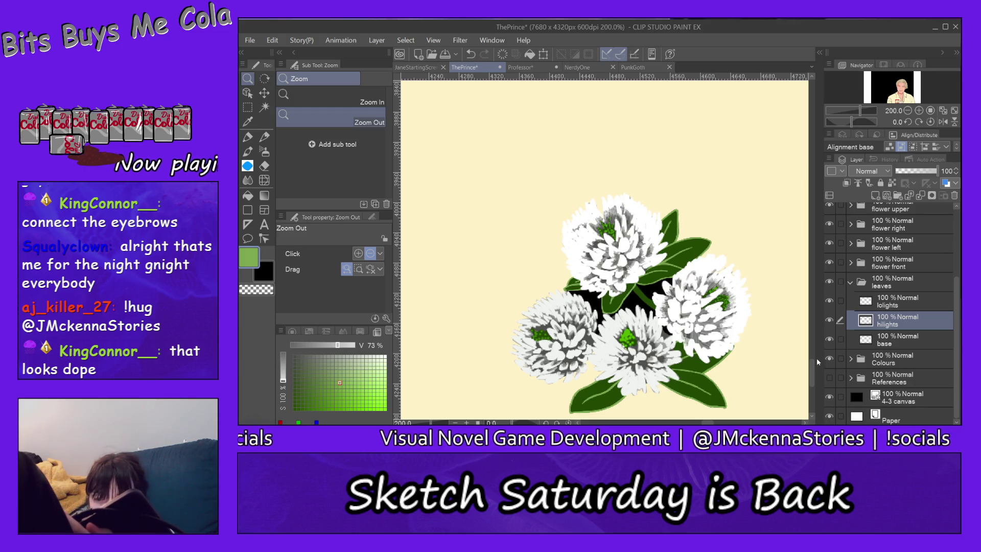
{"action": "scroll", "coordinate": [812, 371], "scroll_direction": "down", "scroll_amount": 2}
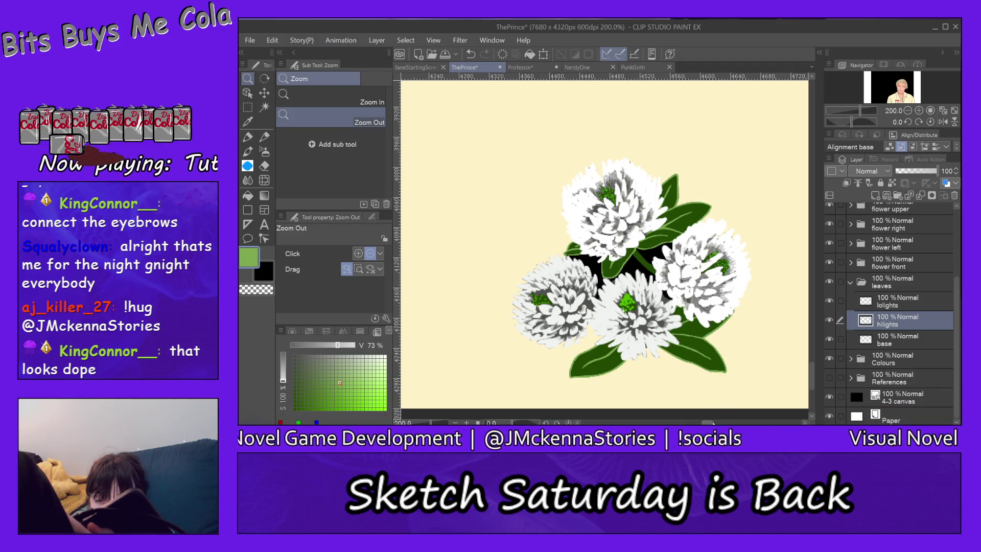
{"action": "scroll", "coordinate": [712, 422], "scroll_direction": "right", "scroll_amount": 2}
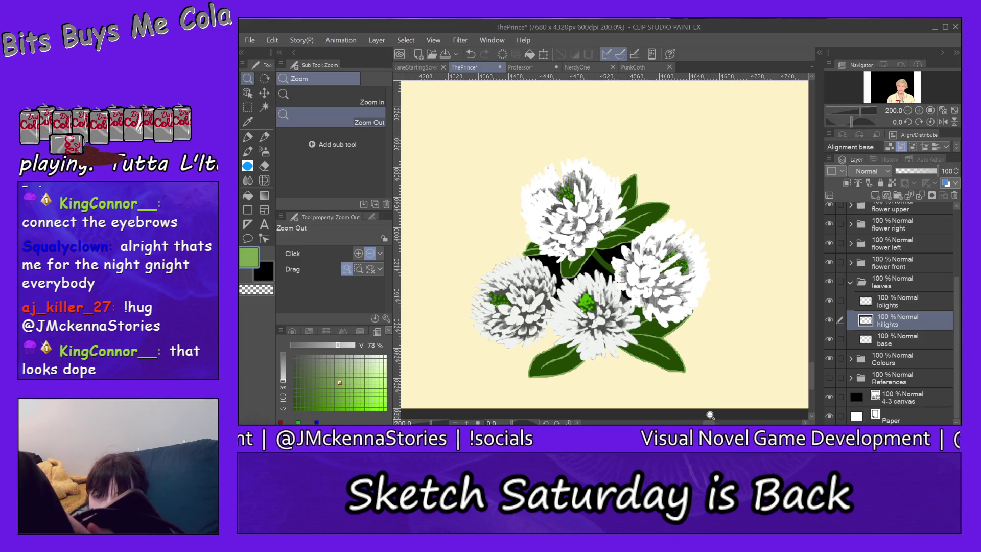
Step: Collapse the leaves and sketch folders in the Layer palette
{"action": "left_click", "coordinate": [862, 281]}
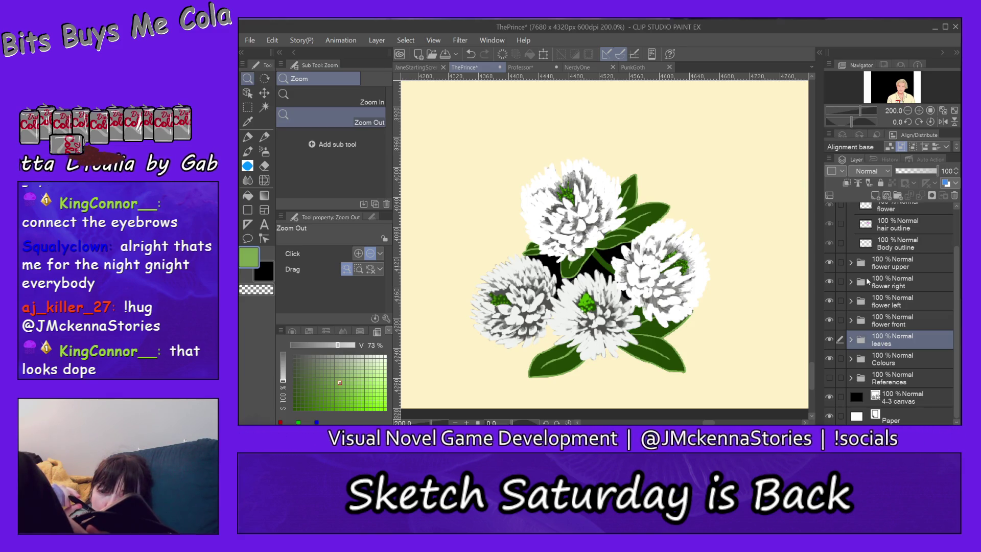
{"action": "scroll", "coordinate": [958, 307], "scroll_direction": "up", "scroll_amount": 3}
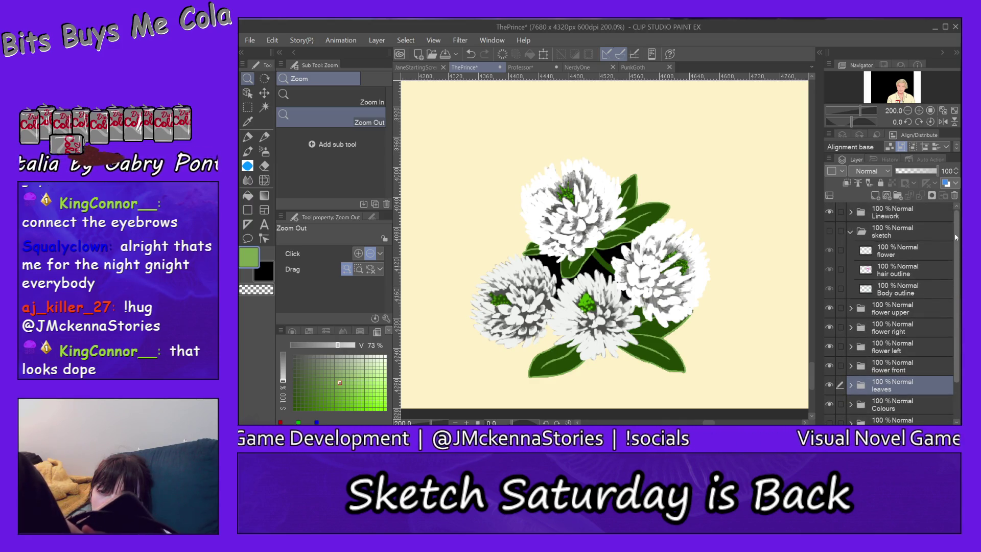
{"action": "left_click", "coordinate": [851, 233]}
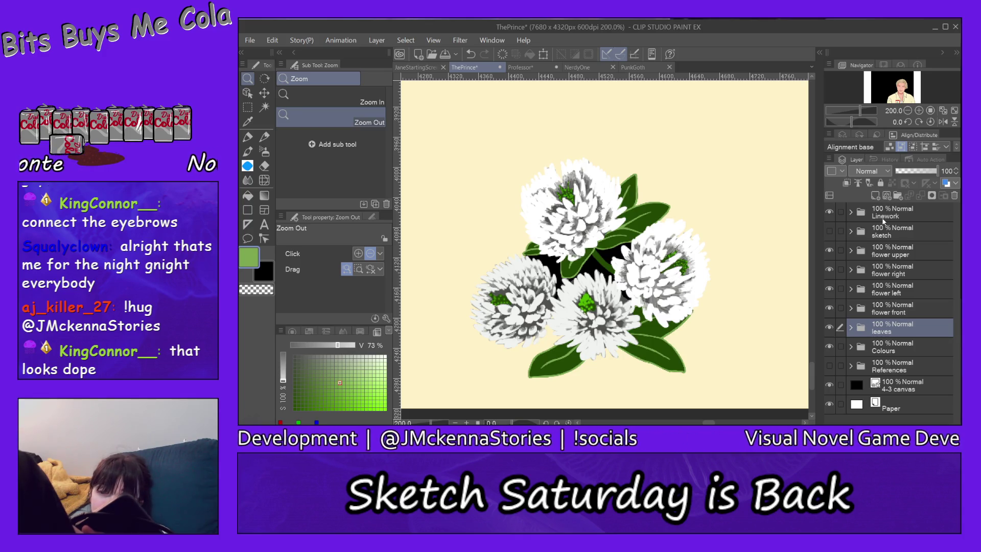
Step: Create and name a new flower folder above flower upper, undoing a wrong layer drop
{"action": "left_click", "coordinate": [909, 252]}
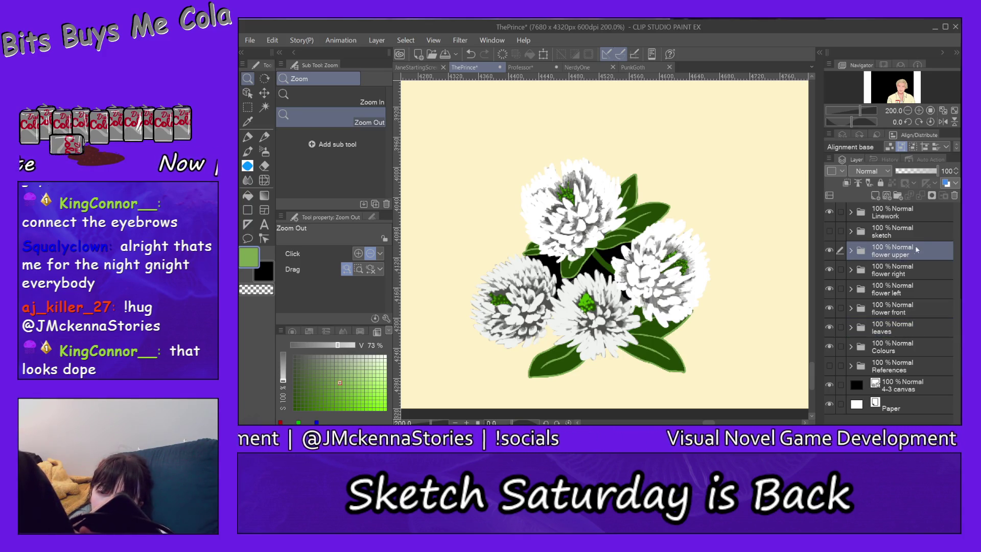
{"action": "left_click", "coordinate": [900, 197]}
{"action": "double_click", "coordinate": [909, 254]}
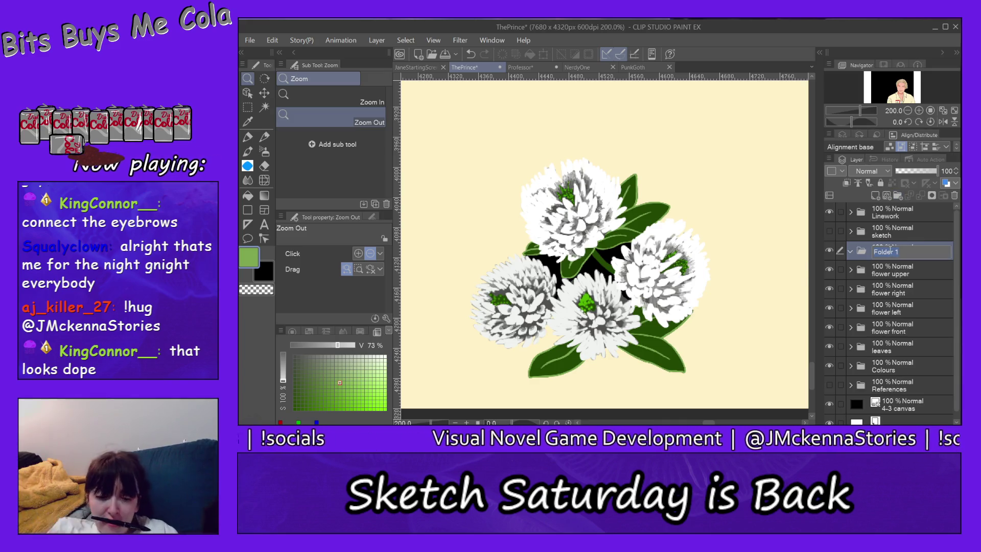
{"action": "type", "text": "e"}
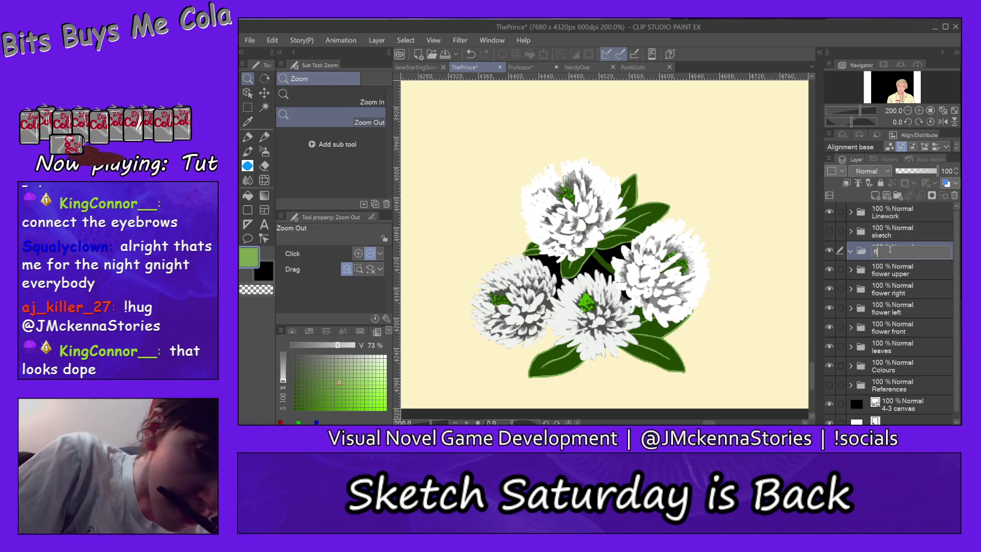
{"action": "type", "text": "lower back"}
{"action": "key", "text": "Return"}
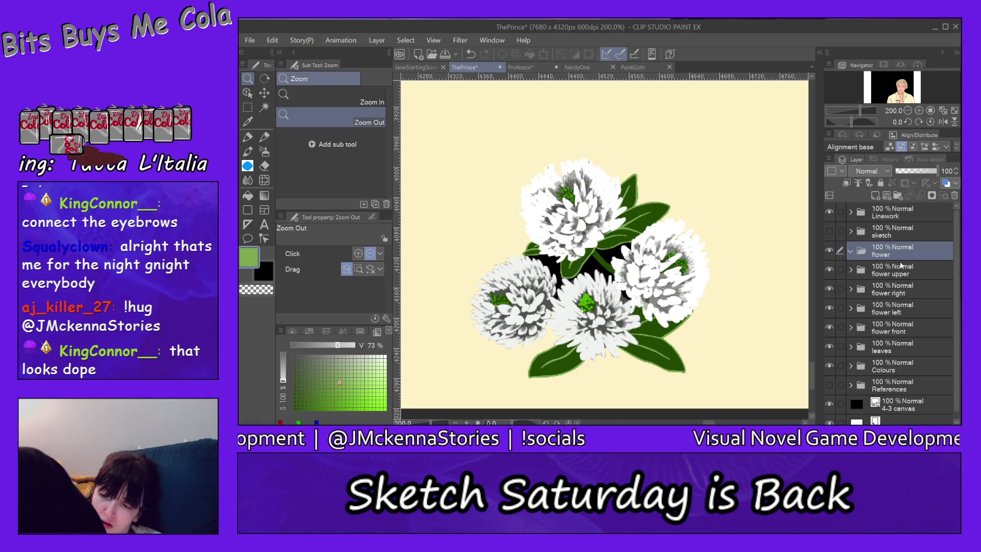
{"action": "mouse_move", "coordinate": [905, 275]}
{"action": "left_mouse_down"}
{"action": "mouse_move", "coordinate": [907, 261]}
{"action": "mouse_move", "coordinate": [923, 315]}
{"action": "mouse_move", "coordinate": [934, 312]}
{"action": "left_mouse_up"}
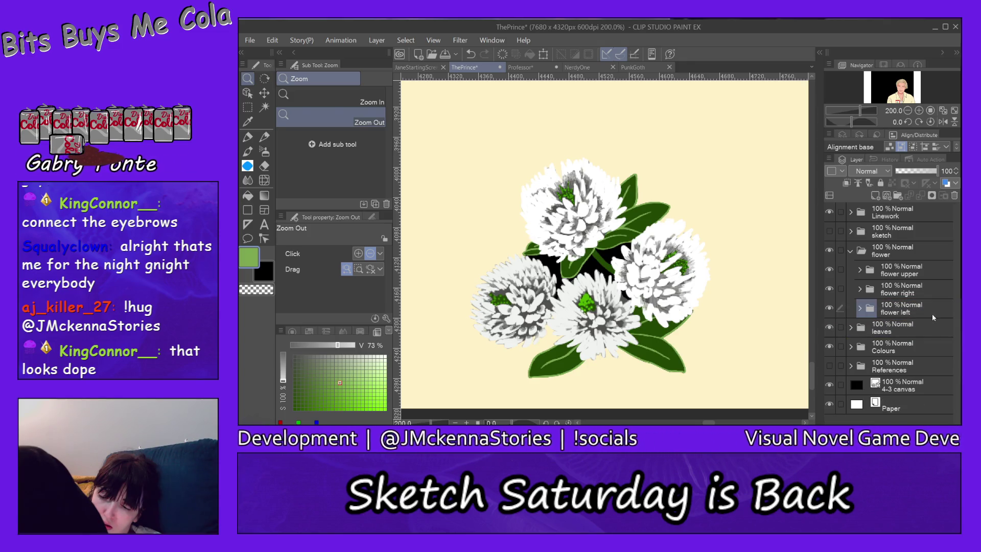
{"action": "left_click", "coordinate": [272, 40]}
{"action": "left_click", "coordinate": [310, 37]}
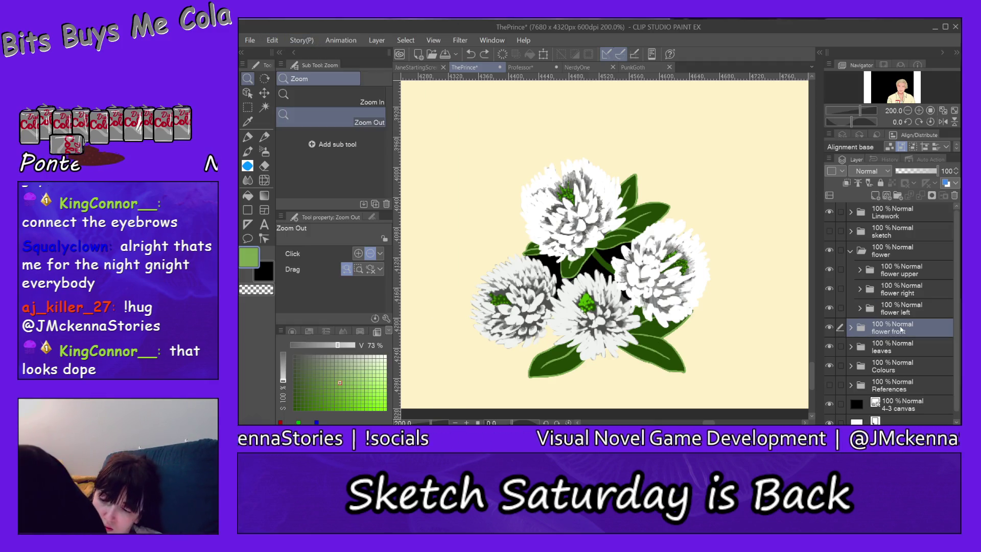
Step: Move flower front and leaves into the flower folder, collapse it and check its visibility
{"action": "left_click_drag", "start_coordinate": [913, 328], "coordinate": [911, 323]}
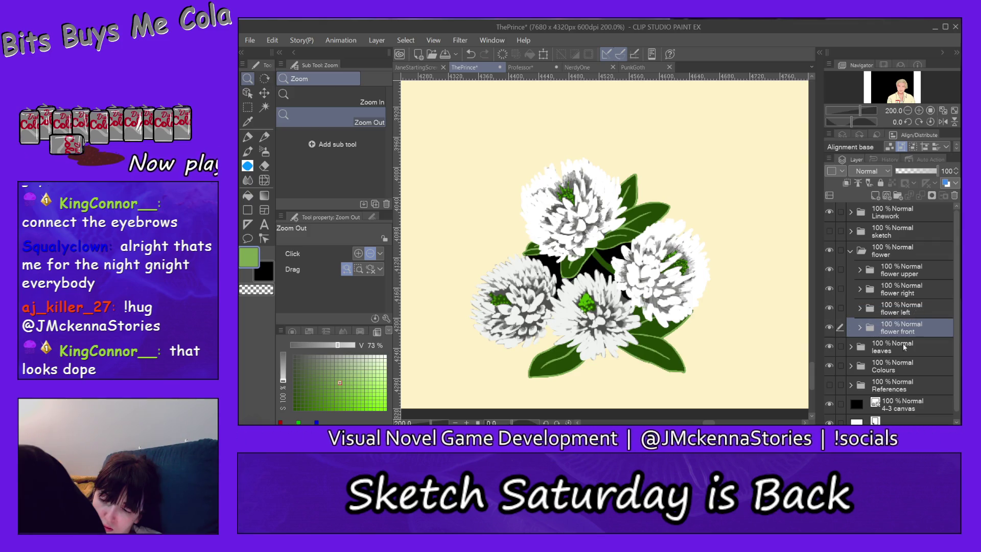
{"action": "left_click_drag", "start_coordinate": [903, 344], "coordinate": [918, 337]}
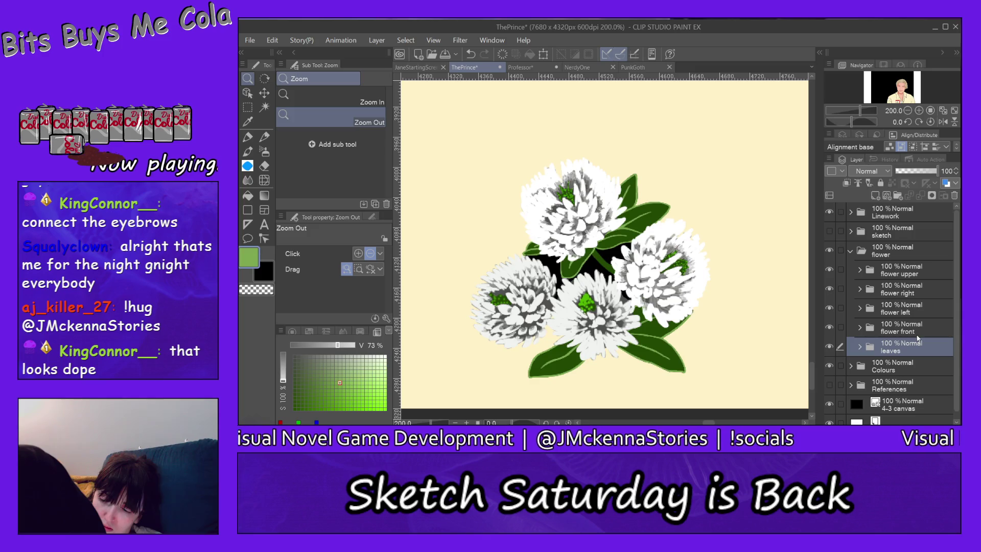
{"action": "left_click", "coordinate": [851, 251]}
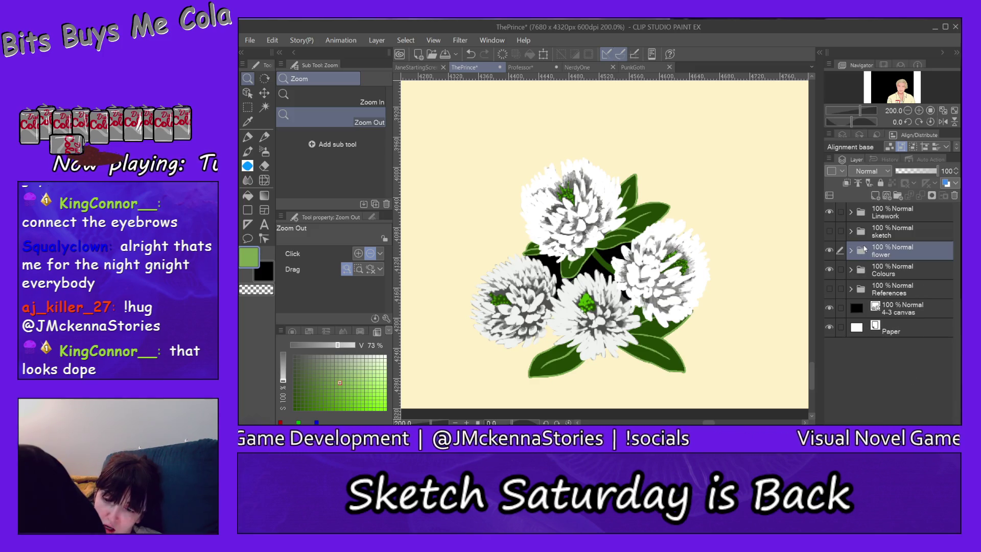
{"action": "left_click", "coordinate": [830, 251]}
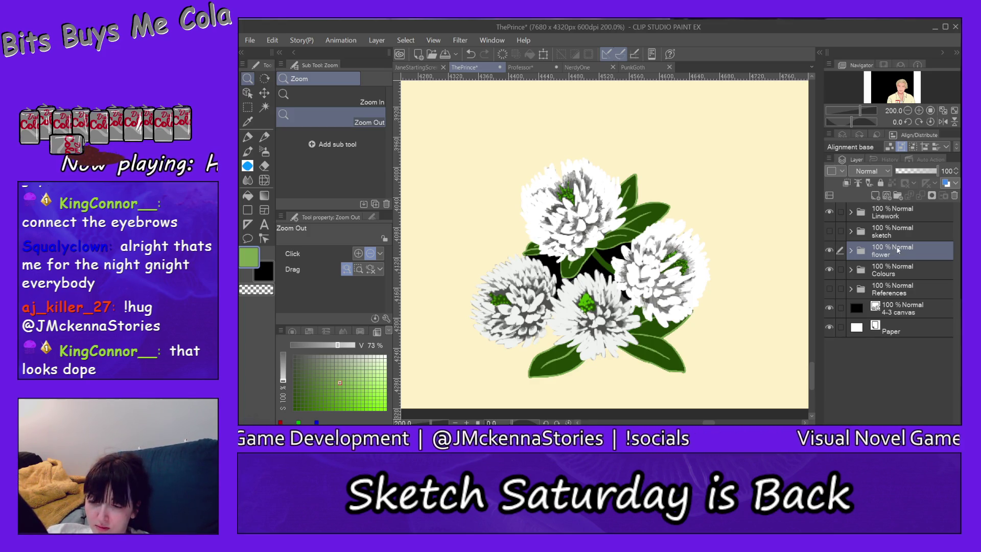
Step: Rectangle-select the whole bouquet and copy-paste it onto a new flower Copy layer
{"action": "key", "text": "m"}
{"action": "left_click_drag", "start_coordinate": [419, 137], "coordinate": [661, 295]}
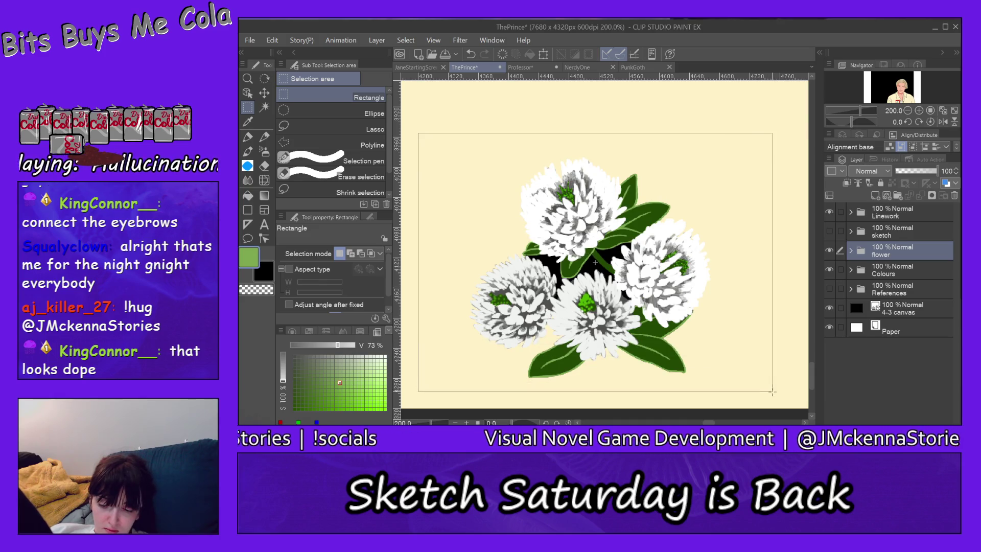
{"action": "left_click_drag", "start_coordinate": [754, 372], "coordinate": [772, 394]}
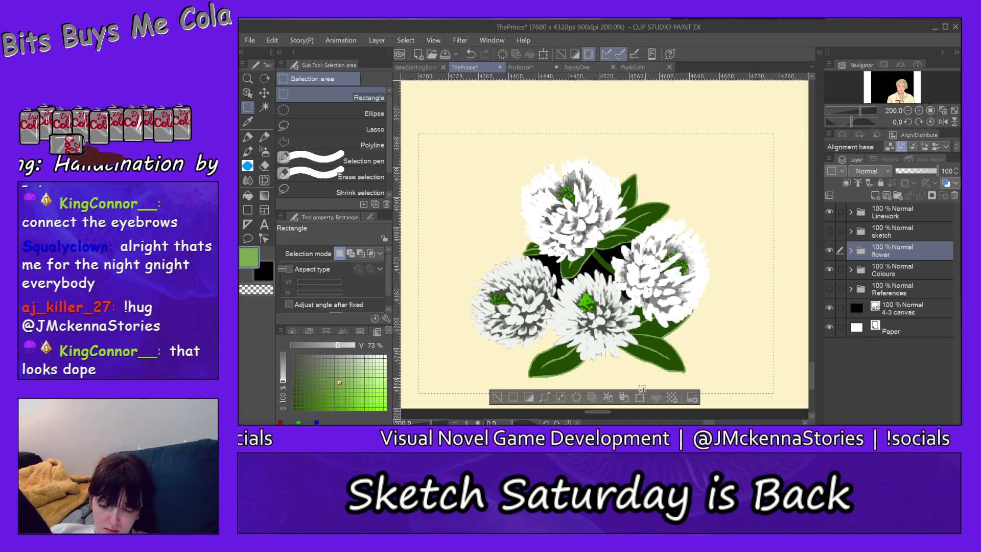
{"action": "left_click", "coordinate": [624, 398]}
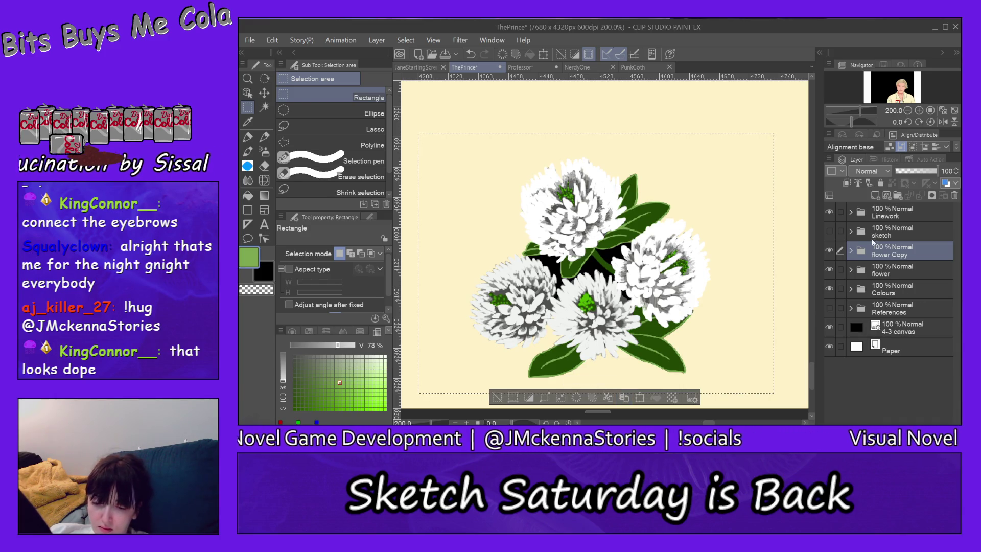
{"action": "left_click", "coordinate": [248, 80]}
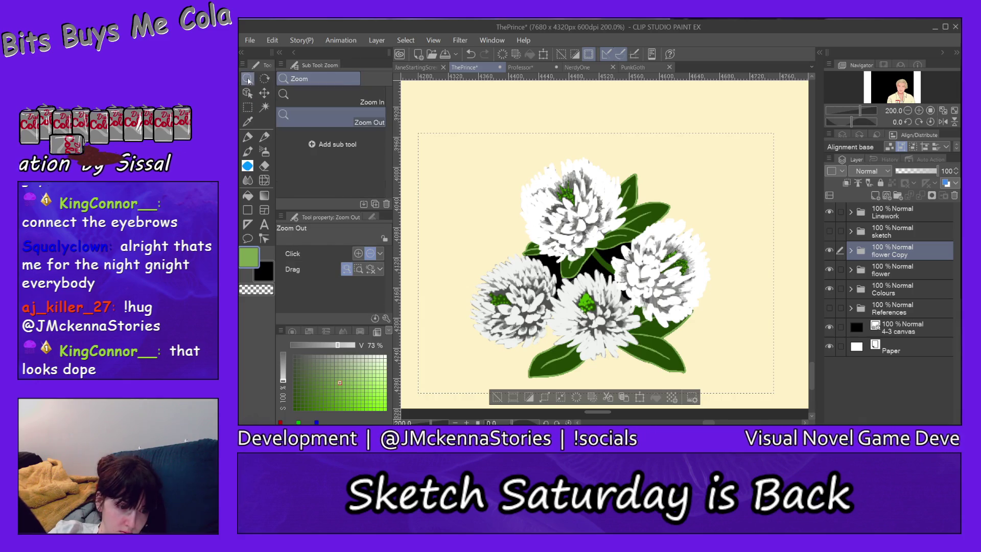
{"action": "left_click", "coordinate": [568, 104]}
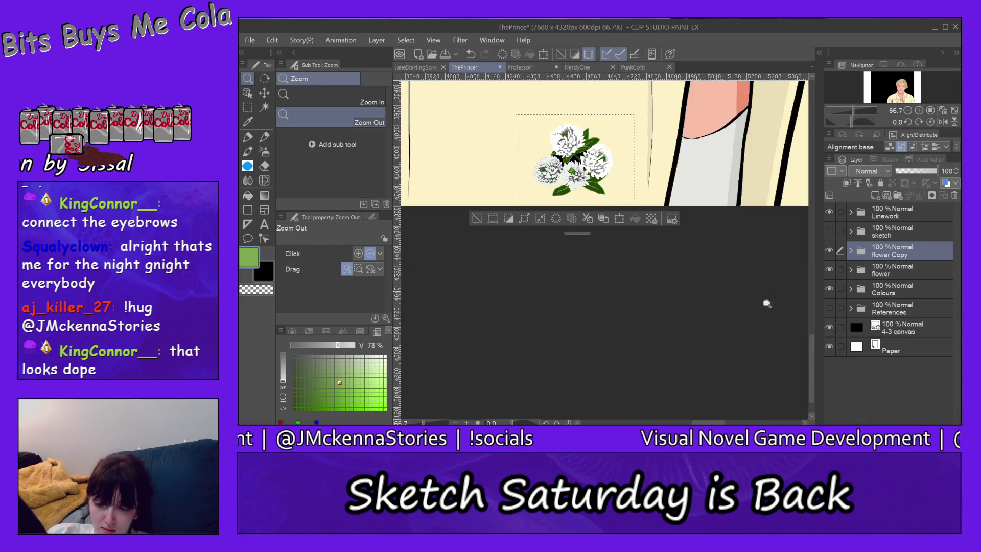
{"action": "left_click_drag", "start_coordinate": [809, 350], "coordinate": [813, 315]}
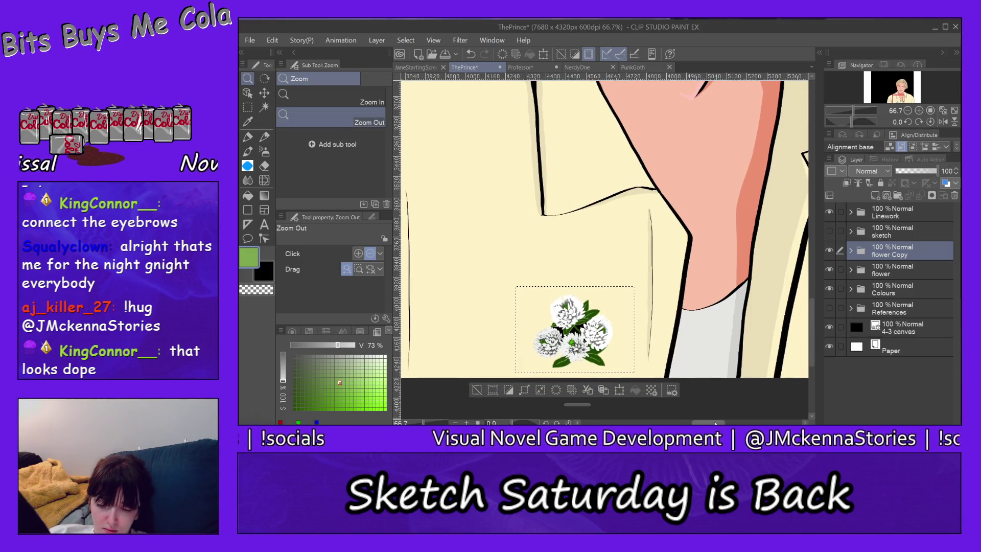
{"action": "scroll", "coordinate": [812, 307], "scroll_direction": "left", "scroll_amount": 3}
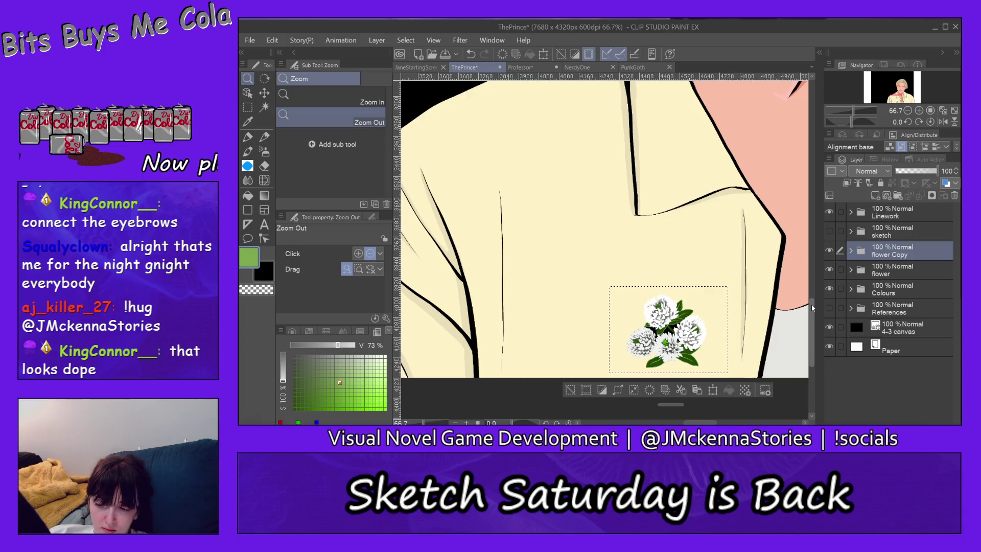
{"action": "left_click_drag", "start_coordinate": [812, 307], "coordinate": [809, 297]}
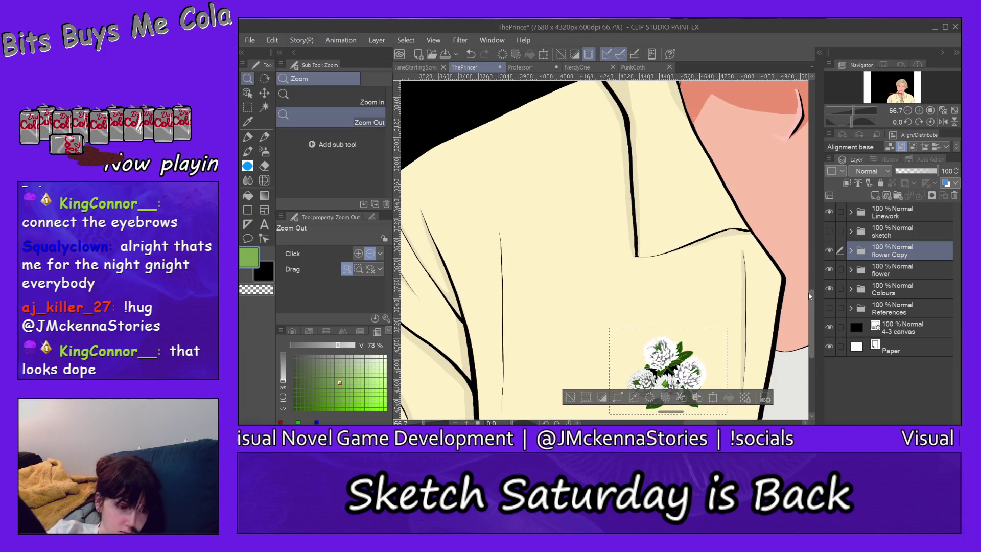
Step: Start a Scale/Rotate transform and drag the copied bouquet up the shirt's chest
{"action": "left_click", "coordinate": [606, 164]}
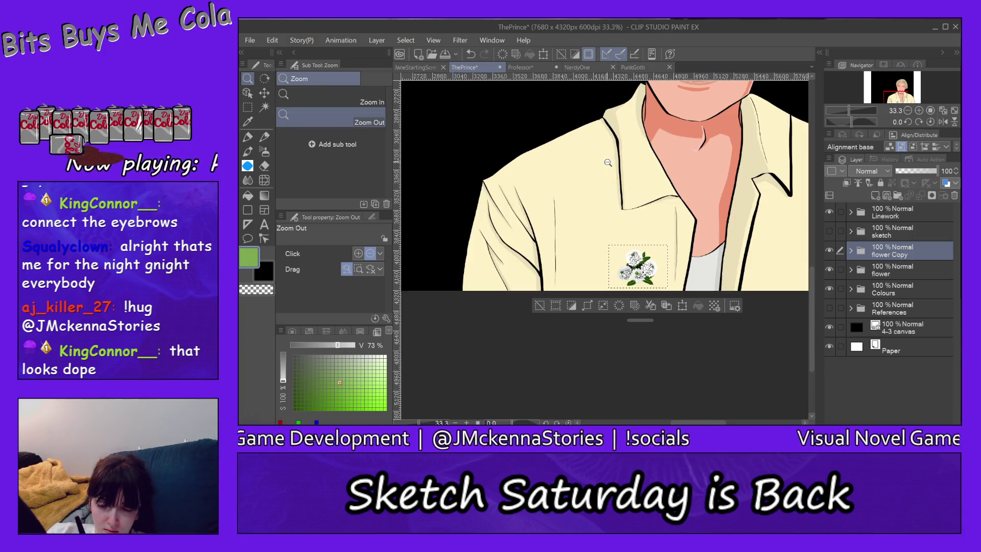
{"action": "left_click_drag", "start_coordinate": [811, 278], "coordinate": [811, 267]}
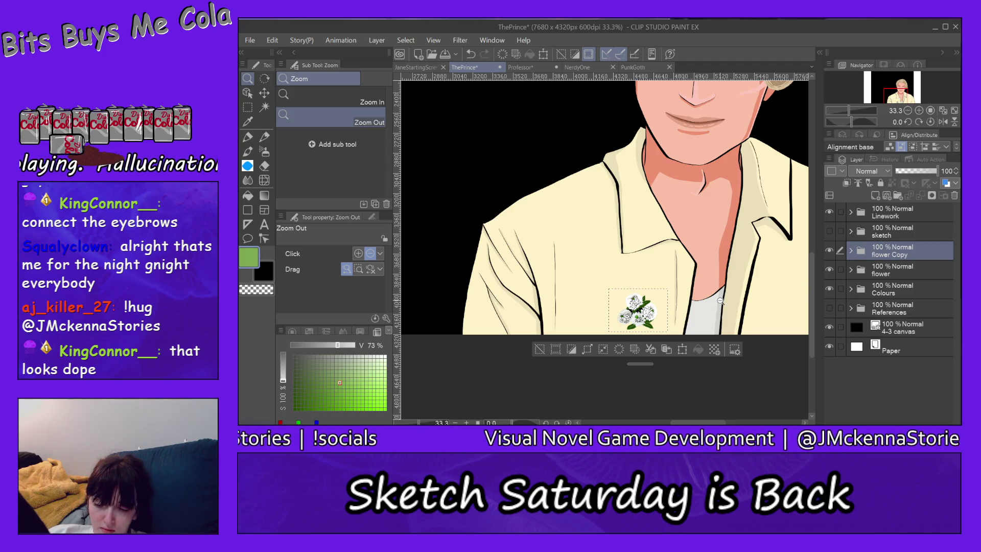
{"action": "left_click", "coordinate": [682, 350]}
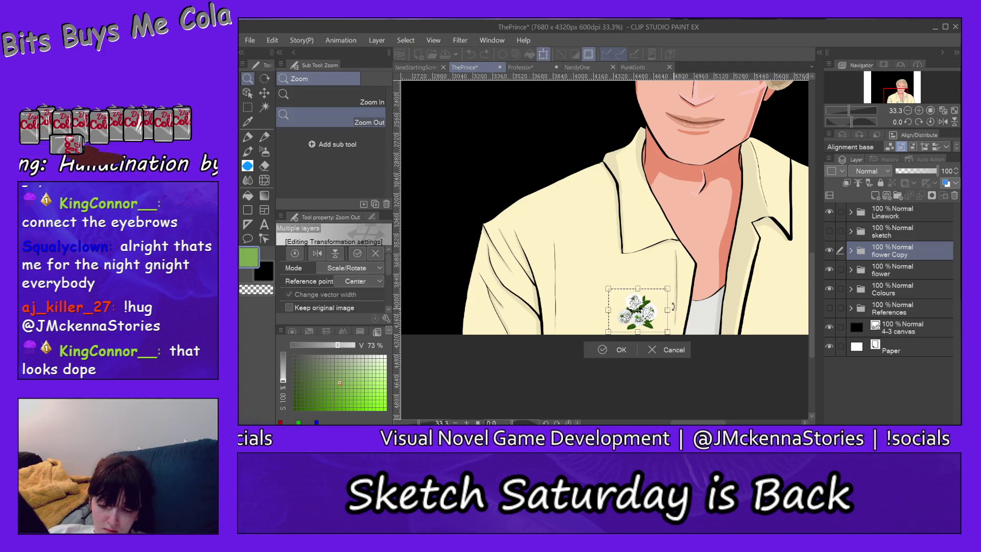
{"action": "mouse_move", "coordinate": [664, 296]}
{"action": "left_mouse_down"}
{"action": "mouse_move", "coordinate": [661, 259]}
{"action": "mouse_move", "coordinate": [676, 254]}
{"action": "left_mouse_up"}
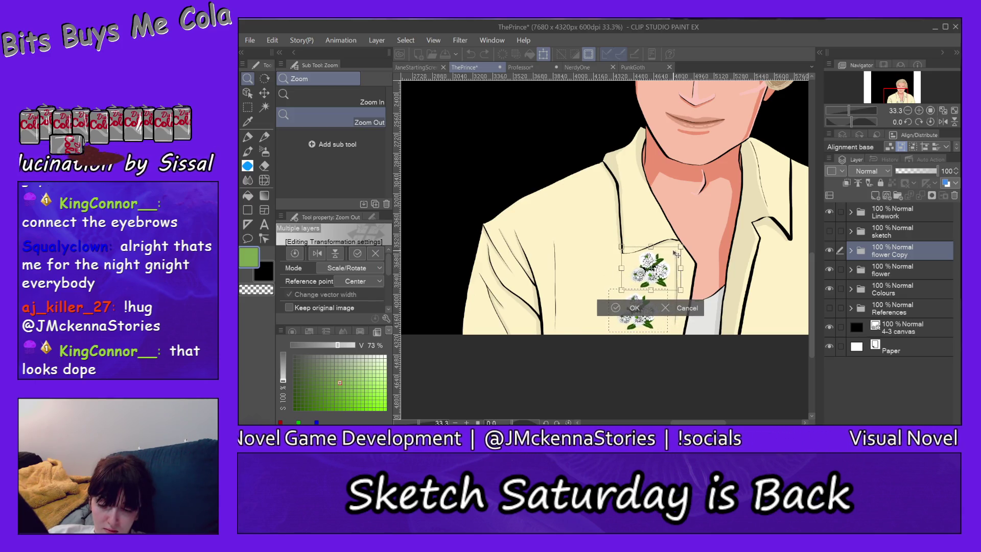
Step: Flip the copy horizontally, settle it near the collar opening and confirm with OK
{"action": "left_click", "coordinate": [318, 253]}
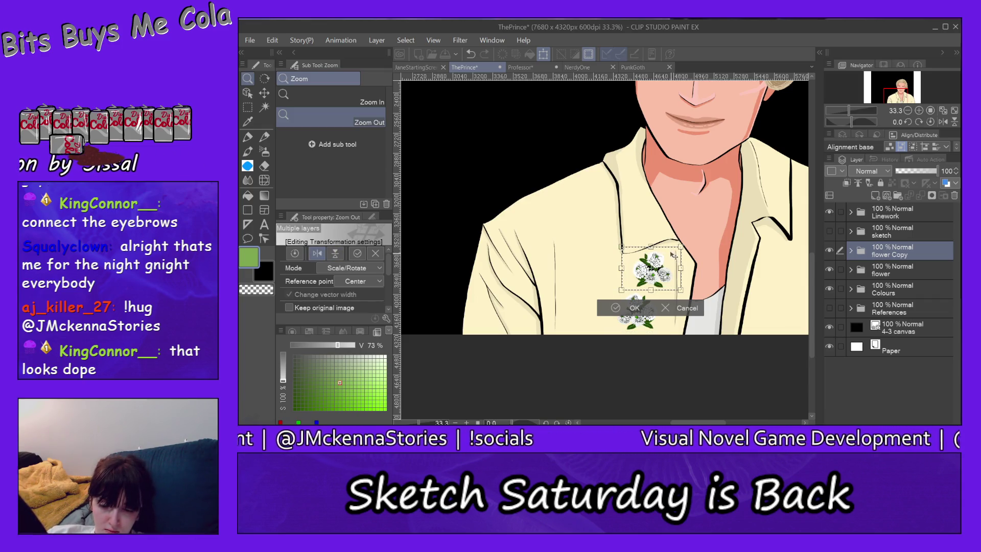
{"action": "left_click_drag", "start_coordinate": [672, 254], "coordinate": [657, 251]}
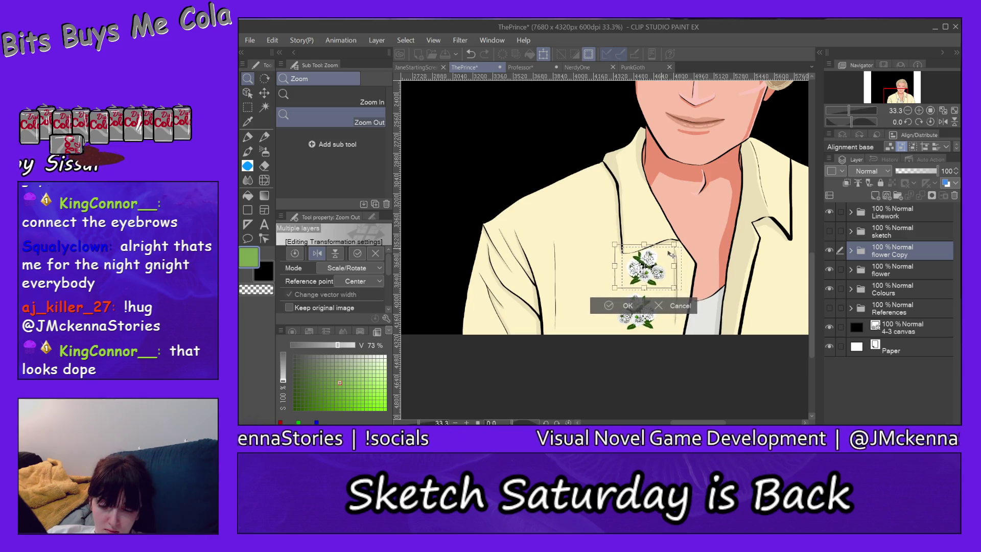
{"action": "left_click_drag", "start_coordinate": [658, 250], "coordinate": [689, 259]}
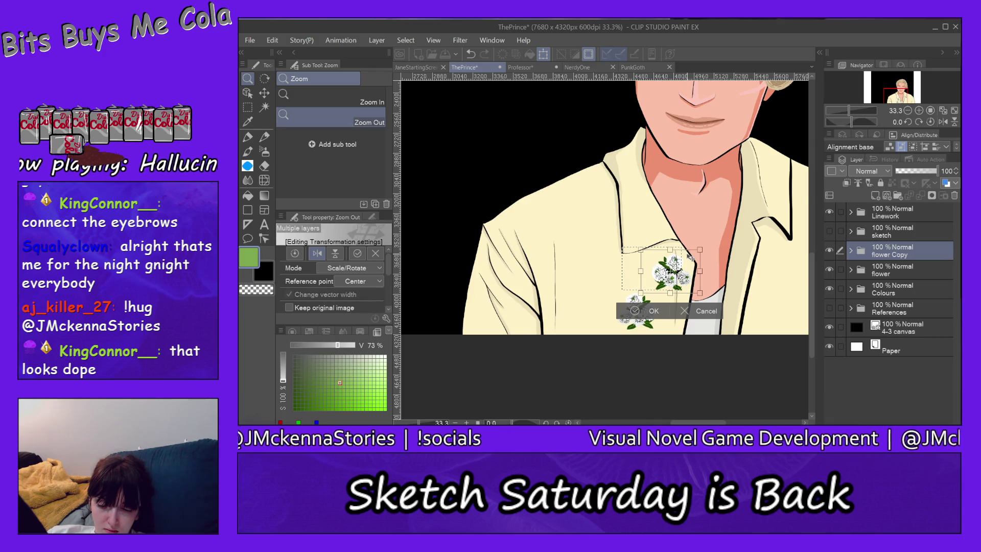
{"action": "left_click_drag", "start_coordinate": [690, 258], "coordinate": [689, 254]}
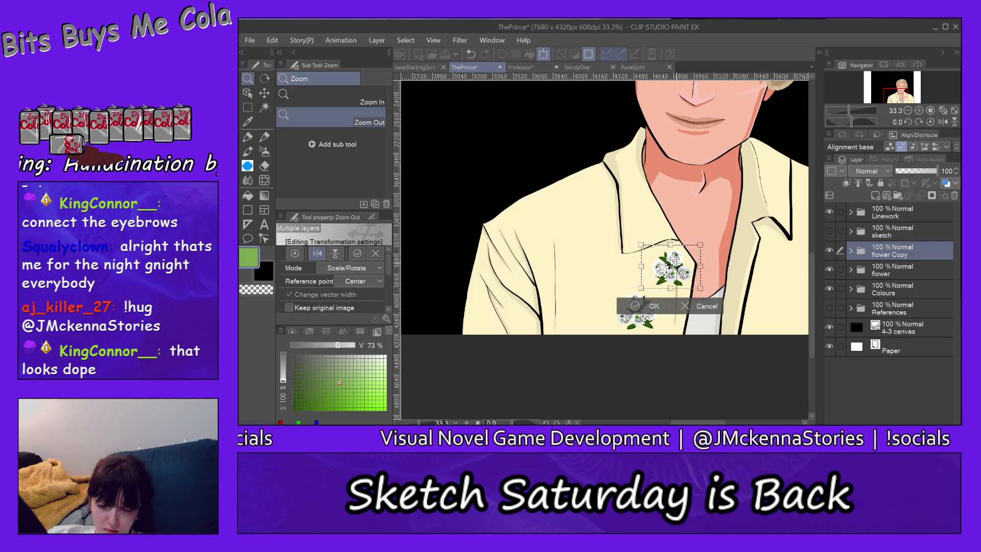
{"action": "left_click", "coordinate": [638, 307]}
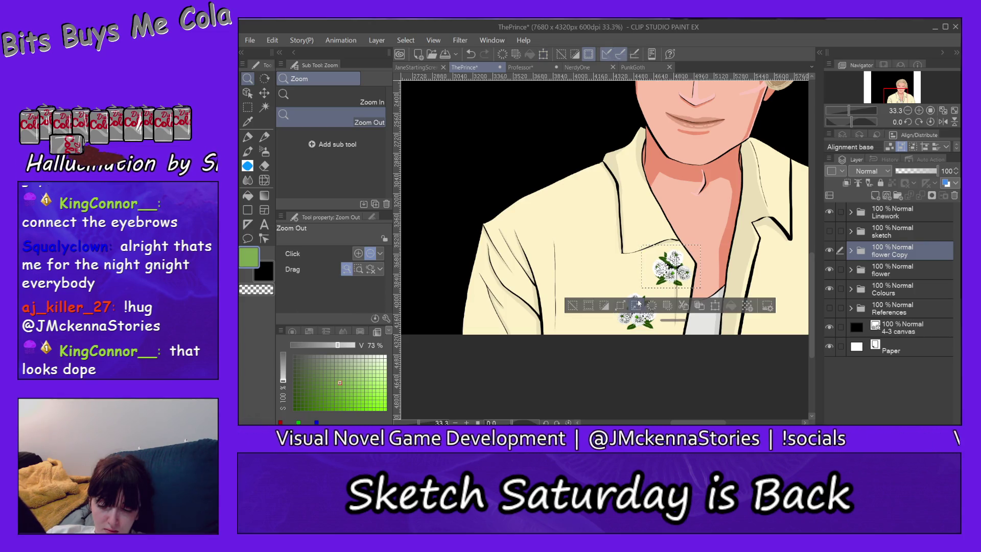
Step: Deselect and move flower Copy to the top of the flower folder, then collapse it
{"action": "left_click", "coordinate": [574, 306]}
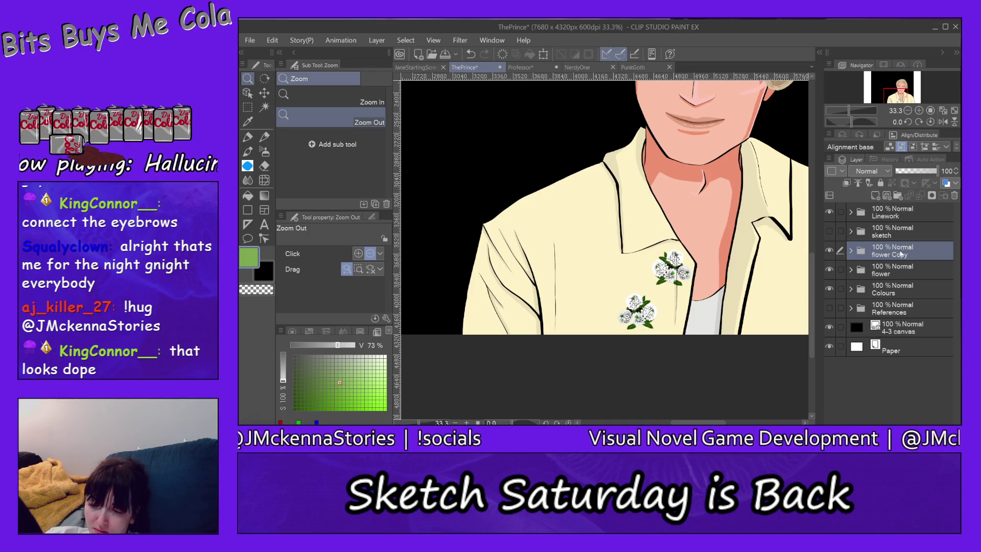
{"action": "mouse_move", "coordinate": [903, 253]}
{"action": "left_mouse_down"}
{"action": "mouse_move", "coordinate": [907, 275]}
{"action": "mouse_move", "coordinate": [903, 255]}
{"action": "left_mouse_up"}
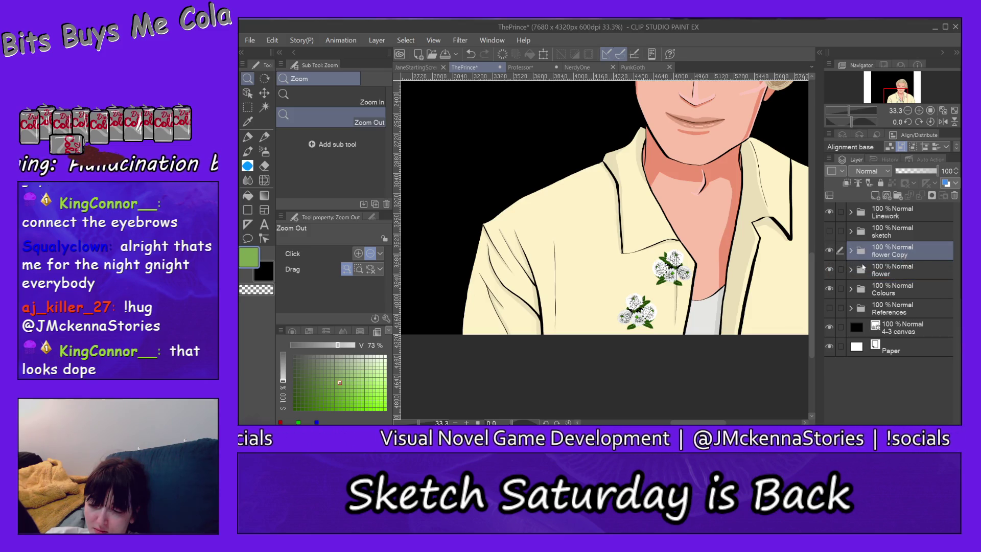
{"action": "left_click", "coordinate": [851, 269]}
{"action": "left_click_drag", "start_coordinate": [909, 256], "coordinate": [909, 274]}
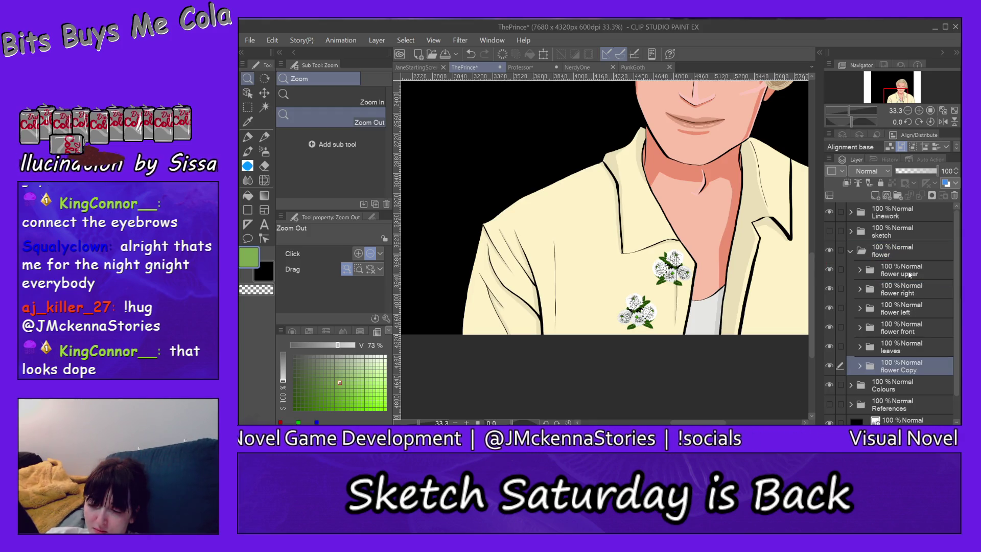
{"action": "left_click_drag", "start_coordinate": [910, 364], "coordinate": [919, 258]}
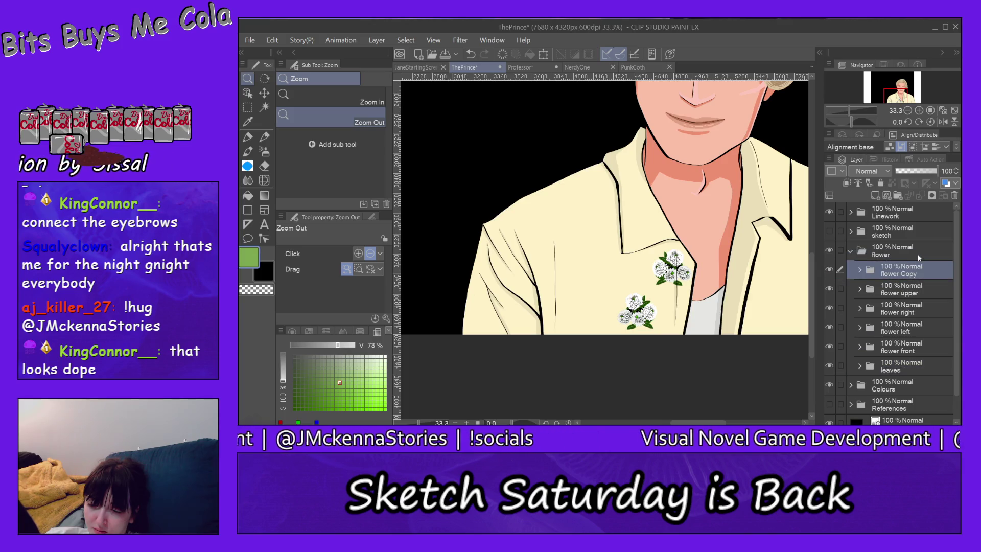
{"action": "left_click", "coordinate": [853, 252]}
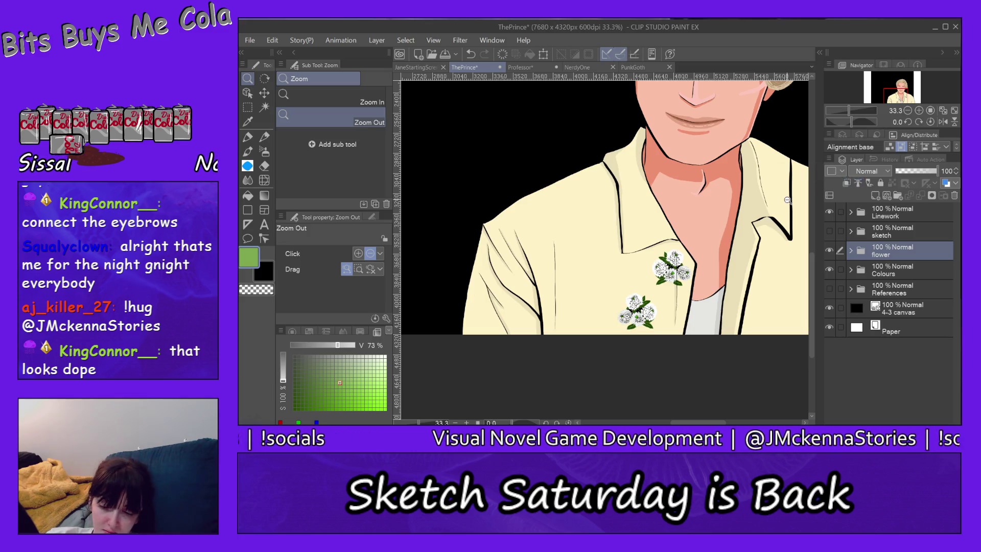
{"action": "left_click", "coordinate": [248, 108]}
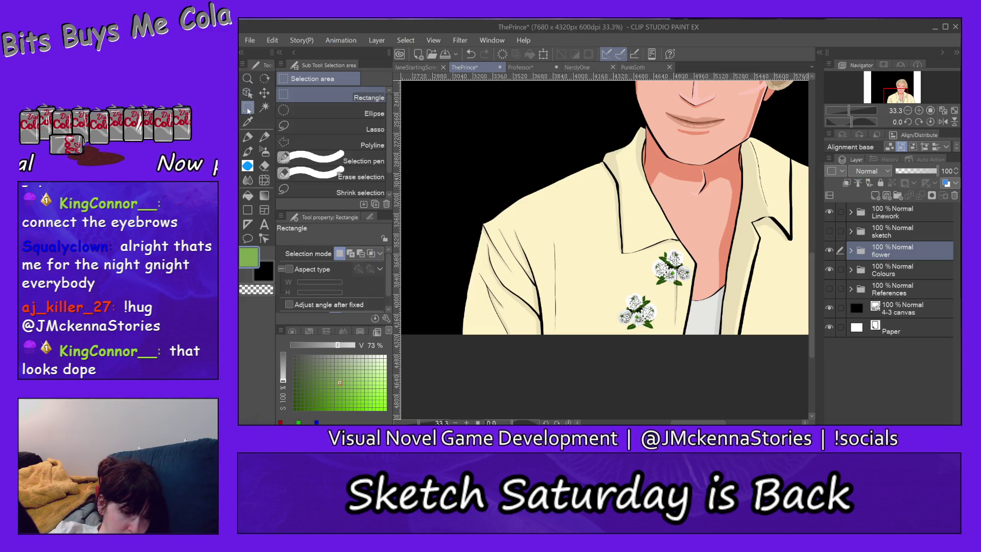
Step: Select both bouquets, copy-paste them as flower Copy 2 and begin transforming the copy
{"action": "left_click_drag", "start_coordinate": [594, 227], "coordinate": [705, 351]}
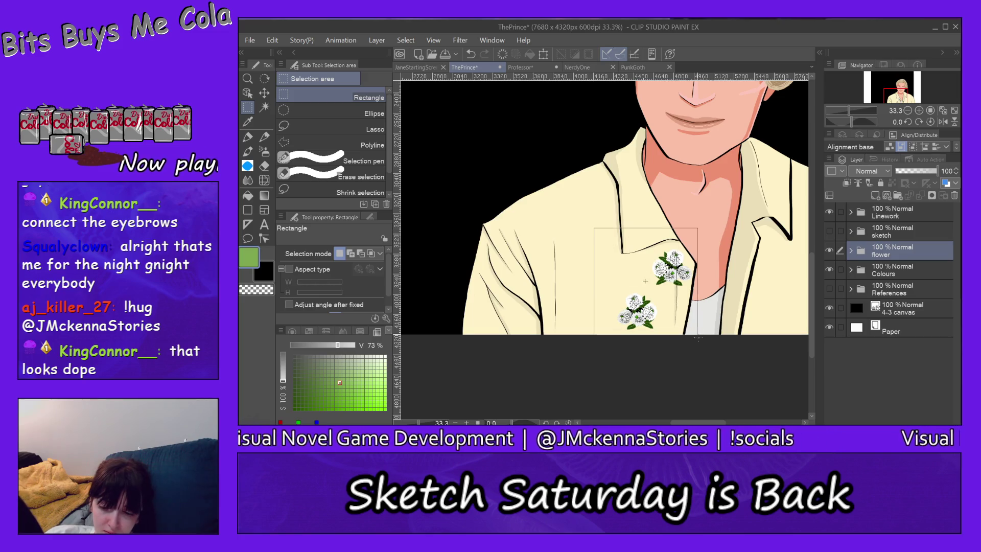
{"action": "left_click", "coordinate": [677, 352]}
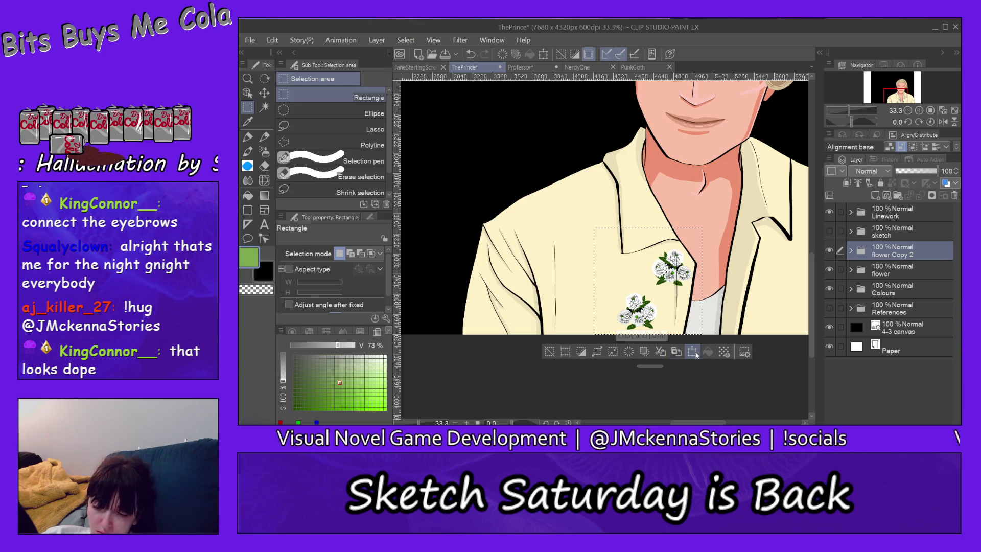
{"action": "left_click", "coordinate": [693, 351]}
{"action": "mouse_move", "coordinate": [691, 235]}
{"action": "left_mouse_down"}
{"action": "mouse_move", "coordinate": [655, 215]}
{"action": "mouse_move", "coordinate": [636, 219]}
{"action": "left_mouse_up"}
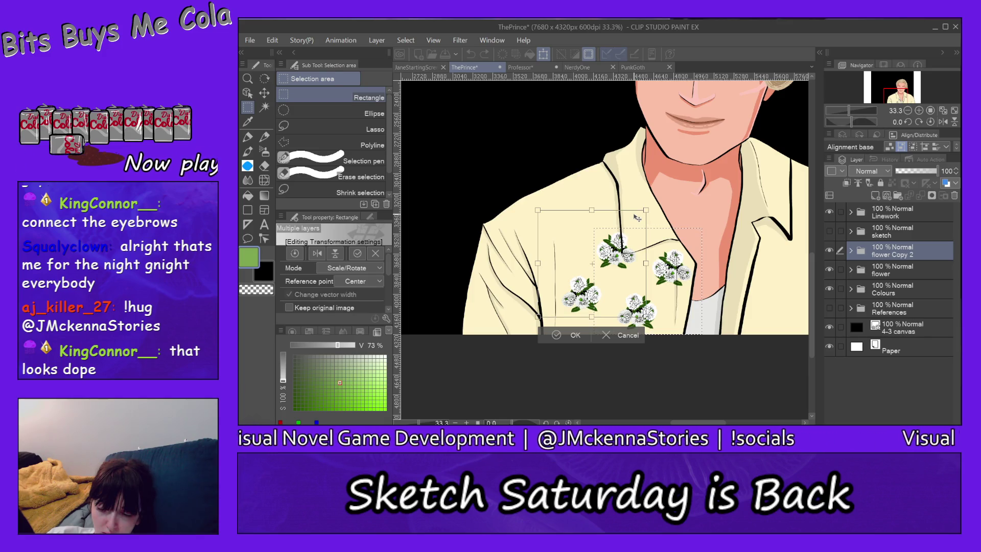
{"action": "left_click_drag", "start_coordinate": [636, 218], "coordinate": [691, 144]}
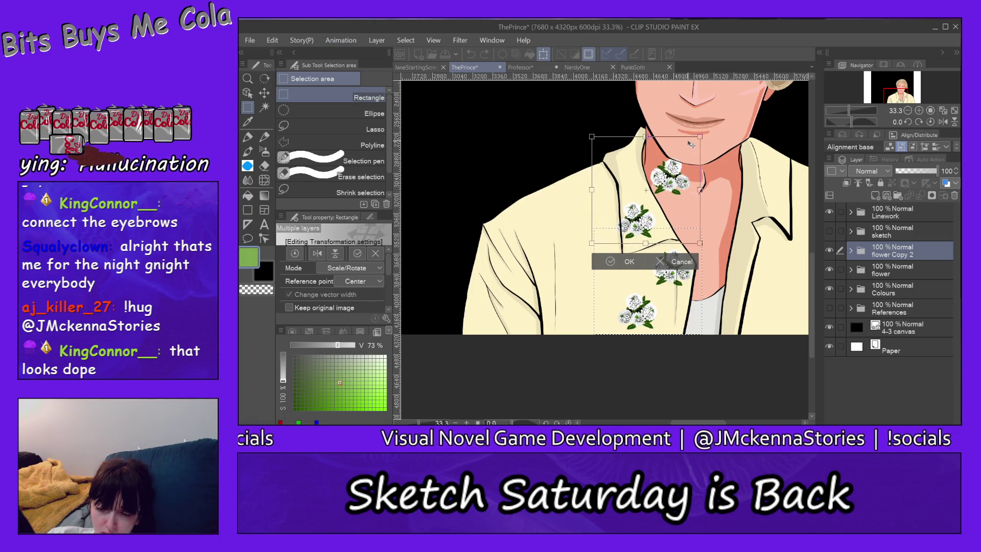
Step: Place the copied bouquet pair below and left of the originals and commit with OK
{"action": "left_click_drag", "start_coordinate": [691, 145], "coordinate": [618, 231]}
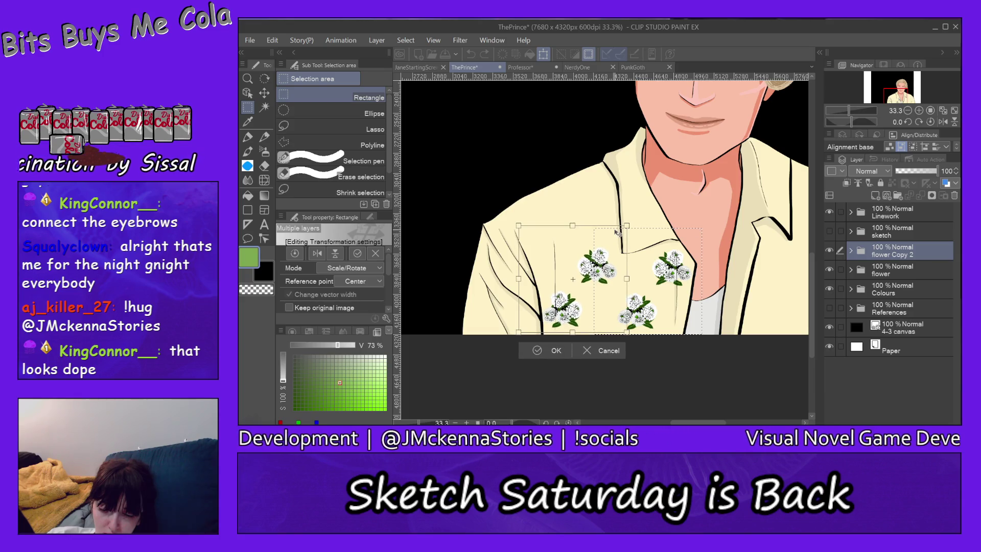
{"action": "left_click_drag", "start_coordinate": [618, 232], "coordinate": [619, 234]}
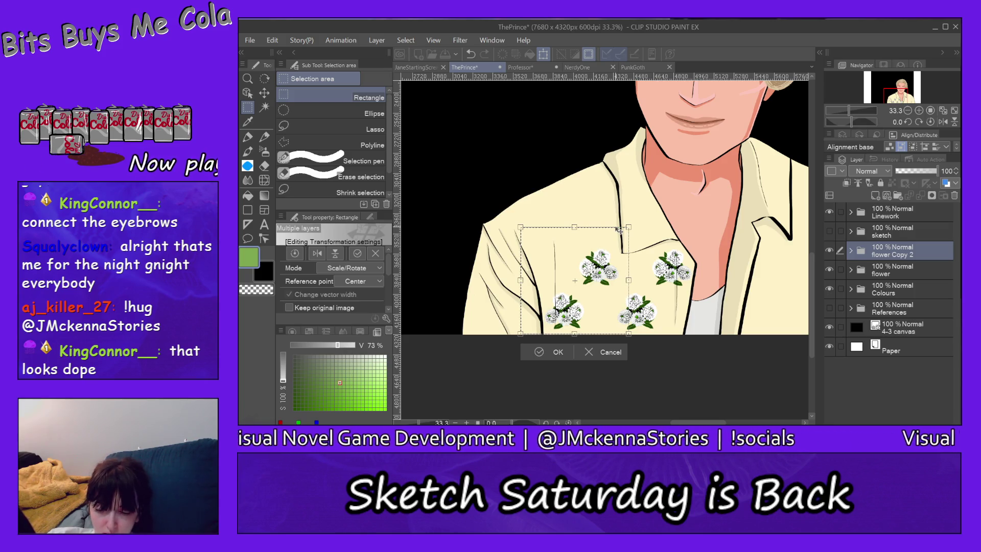
{"action": "left_click_drag", "start_coordinate": [619, 233], "coordinate": [620, 234]}
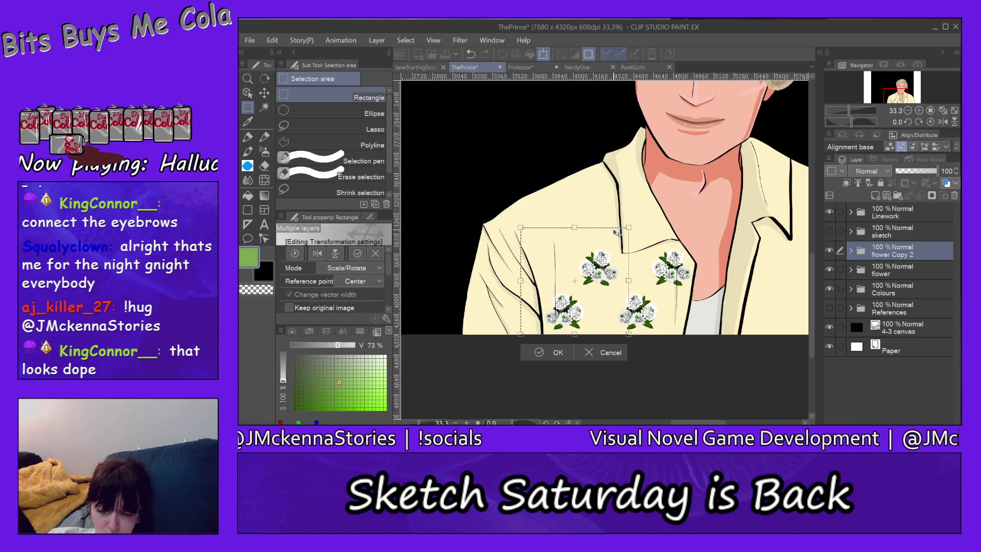
{"action": "left_click_drag", "start_coordinate": [619, 234], "coordinate": [621, 234]}
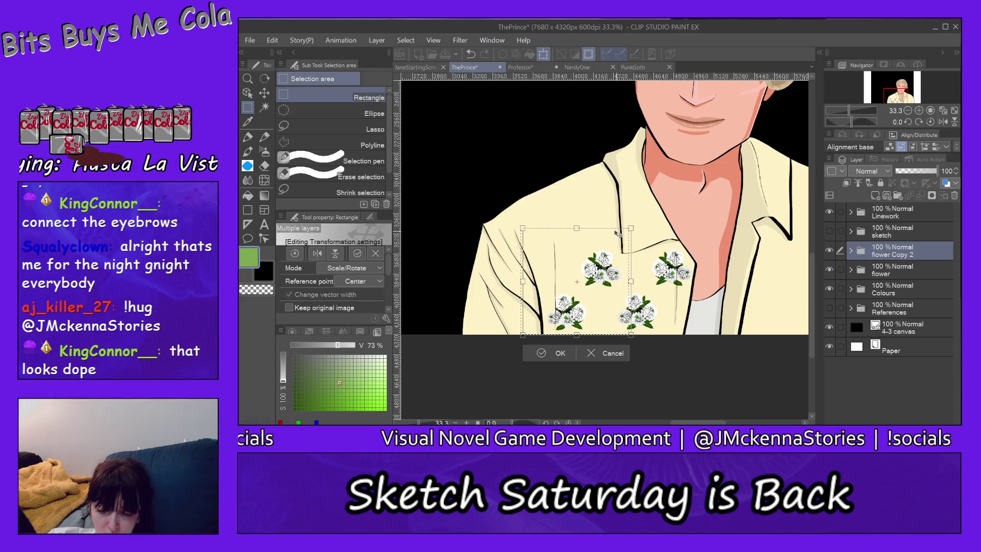
{"action": "left_click_drag", "start_coordinate": [620, 234], "coordinate": [619, 234]}
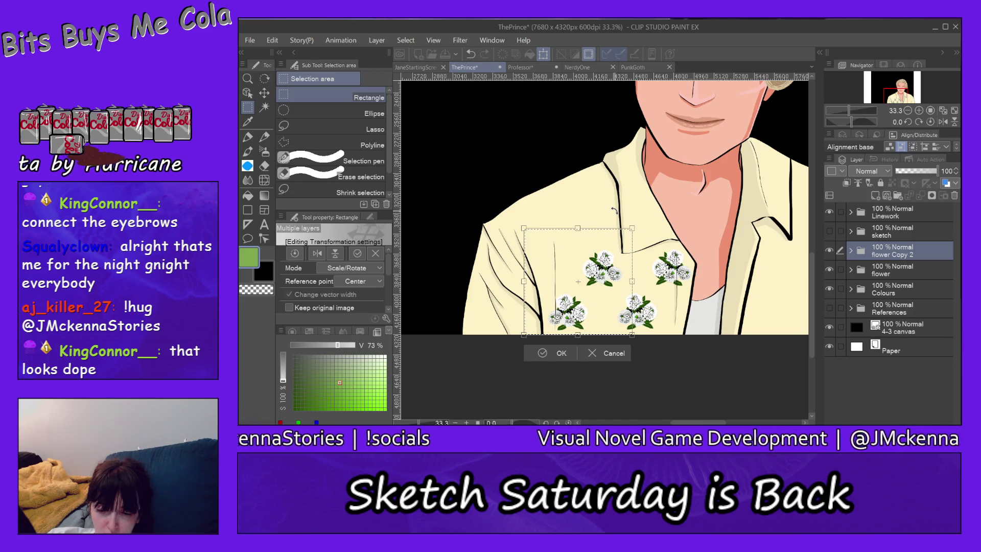
{"action": "left_click", "coordinate": [544, 354]}
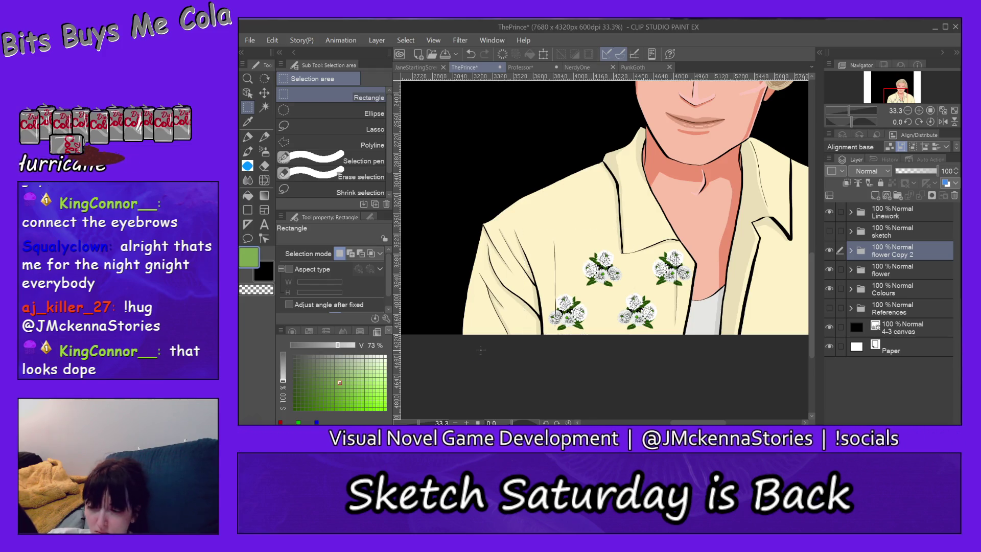
Step: Nest flower Copy 2 inside the flower folder, then marquee-select the shirt region holding the bouquets
{"action": "left_click", "coordinate": [851, 270]}
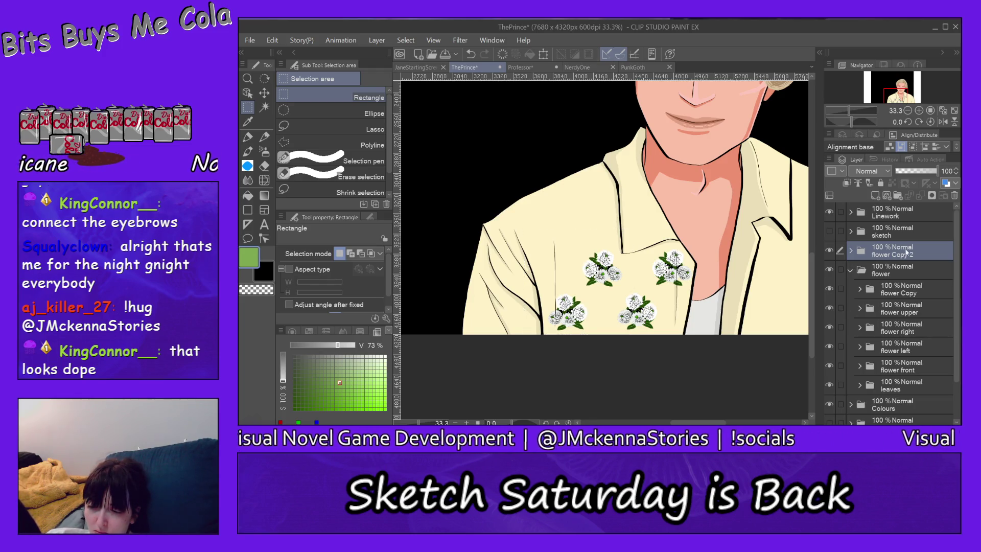
{"action": "left_click_drag", "start_coordinate": [912, 257], "coordinate": [923, 280]}
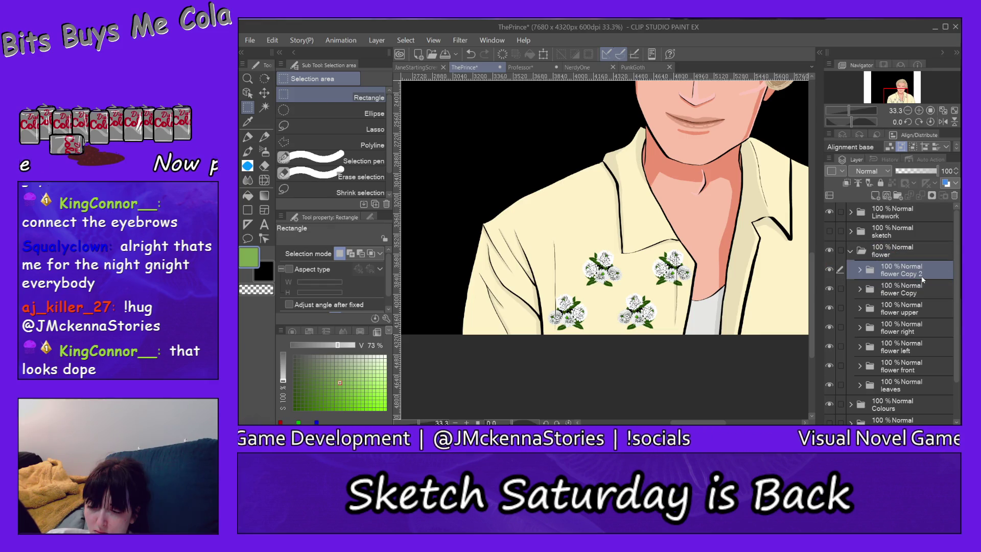
{"action": "left_click", "coordinate": [851, 251]}
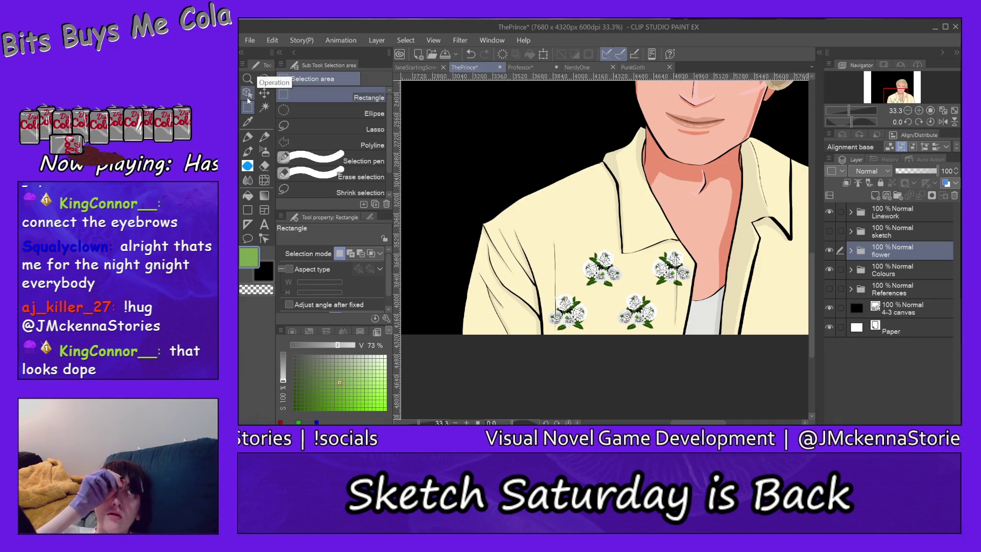
{"action": "left_click_drag", "start_coordinate": [504, 226], "coordinate": [714, 357]}
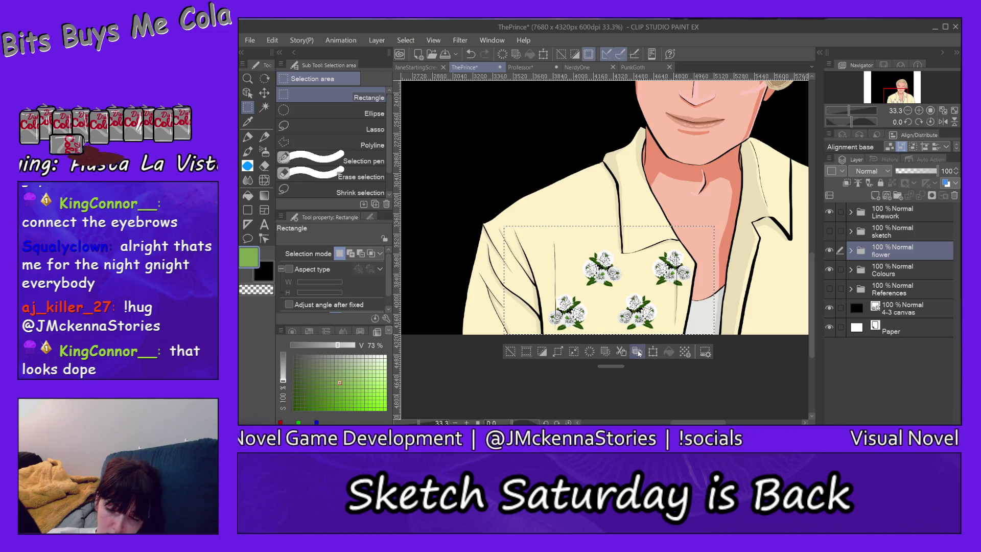
Step: Copy-and-paste the selected bouquets to a new layer and move the copy up toward the collar in Transform
{"action": "left_click", "coordinate": [637, 352]}
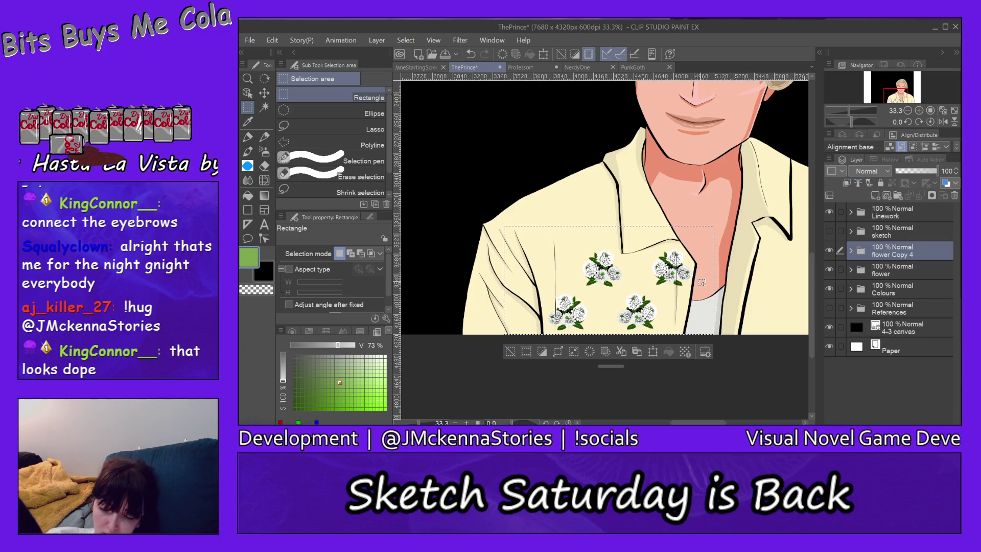
{"action": "left_click", "coordinate": [653, 352]}
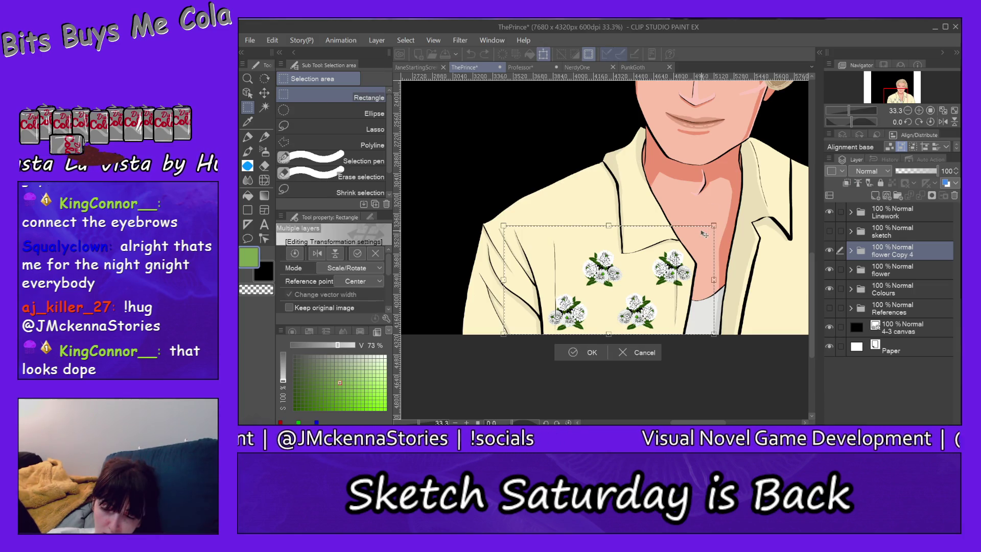
{"action": "left_click_drag", "start_coordinate": [705, 234], "coordinate": [692, 199]}
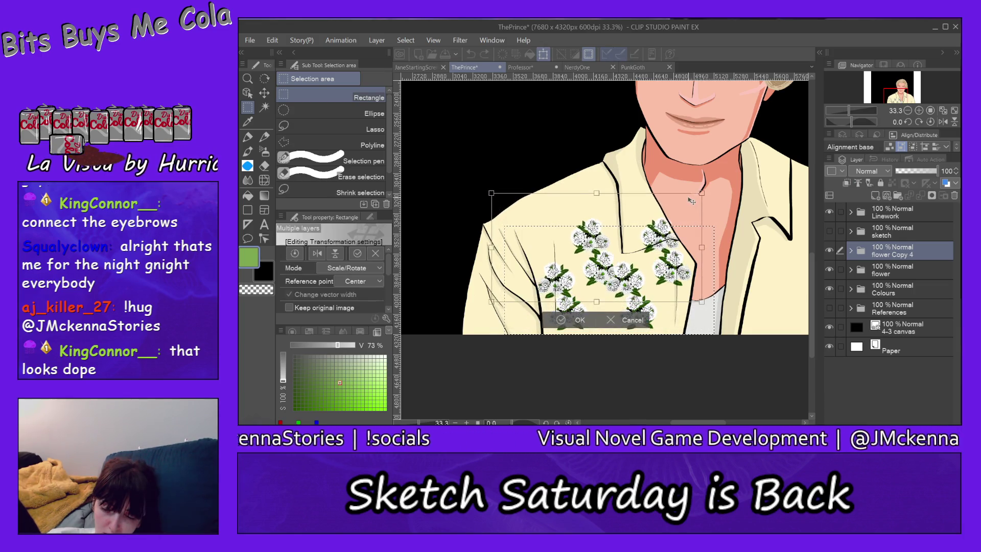
{"action": "left_click_drag", "start_coordinate": [692, 199], "coordinate": [704, 150]}
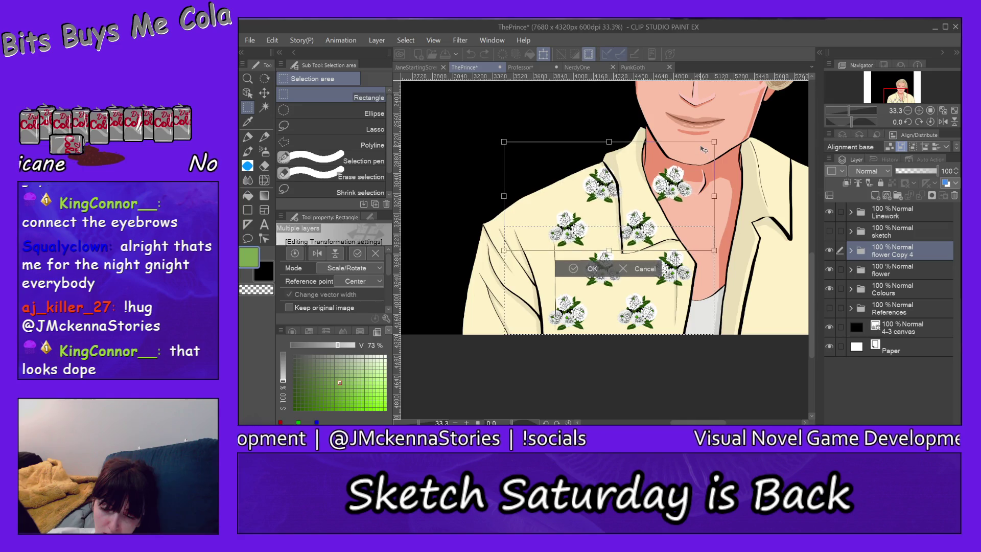
Step: Nudge the copied bouquets around the collar, then trial them lower on the shirt
{"action": "left_click_drag", "start_coordinate": [705, 150], "coordinate": [706, 151]}
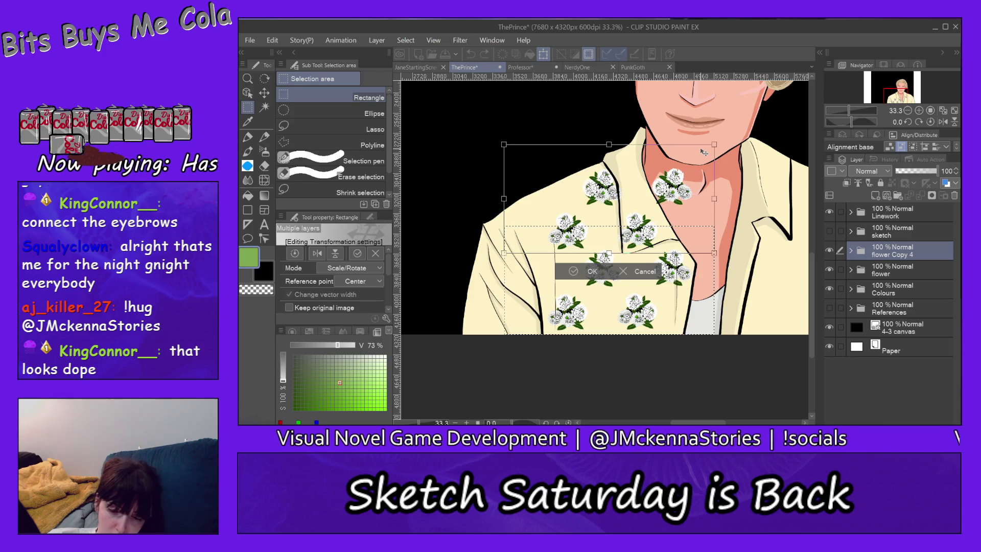
{"action": "left_click_drag", "start_coordinate": [704, 150], "coordinate": [703, 152]}
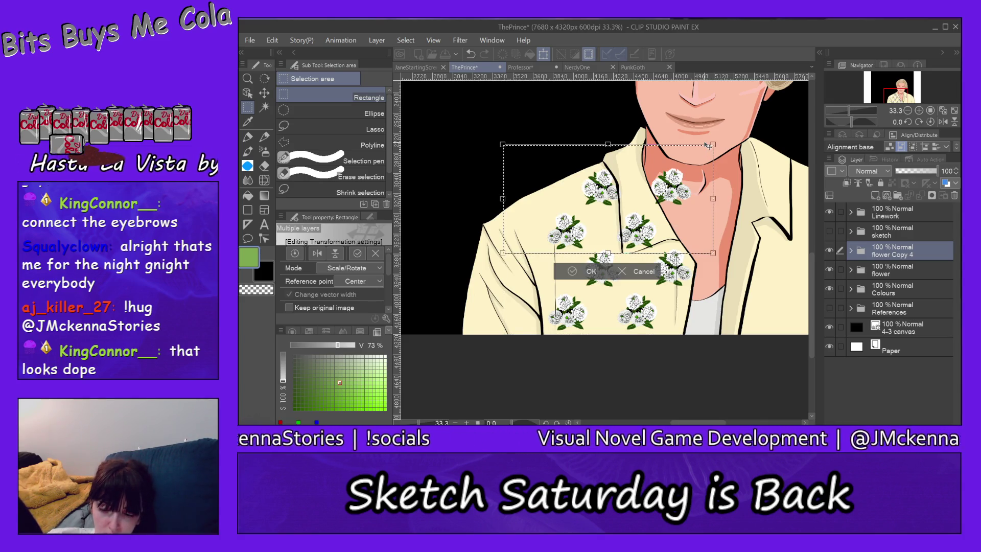
{"action": "left_click_drag", "start_coordinate": [704, 153], "coordinate": [704, 147]}
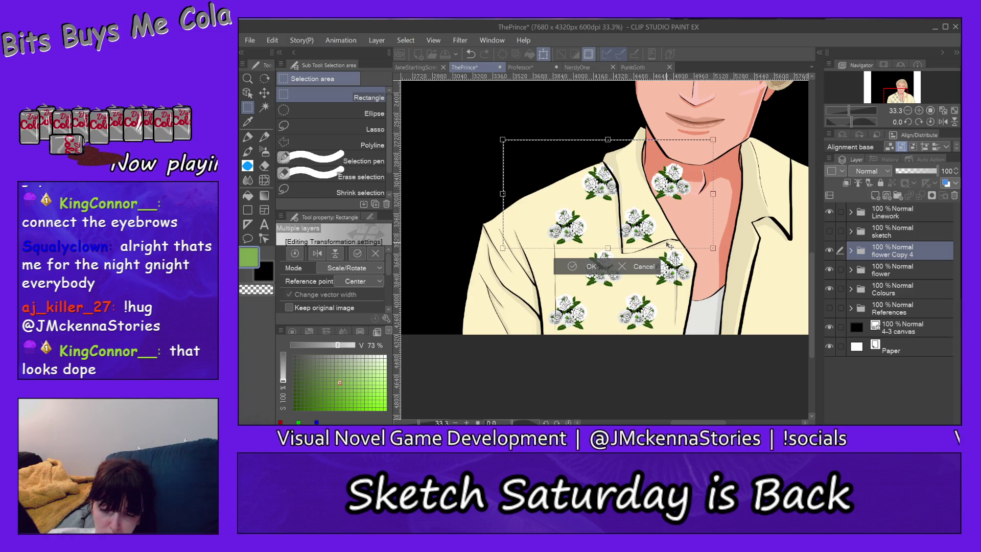
{"action": "left_click_drag", "start_coordinate": [694, 147], "coordinate": [693, 147]}
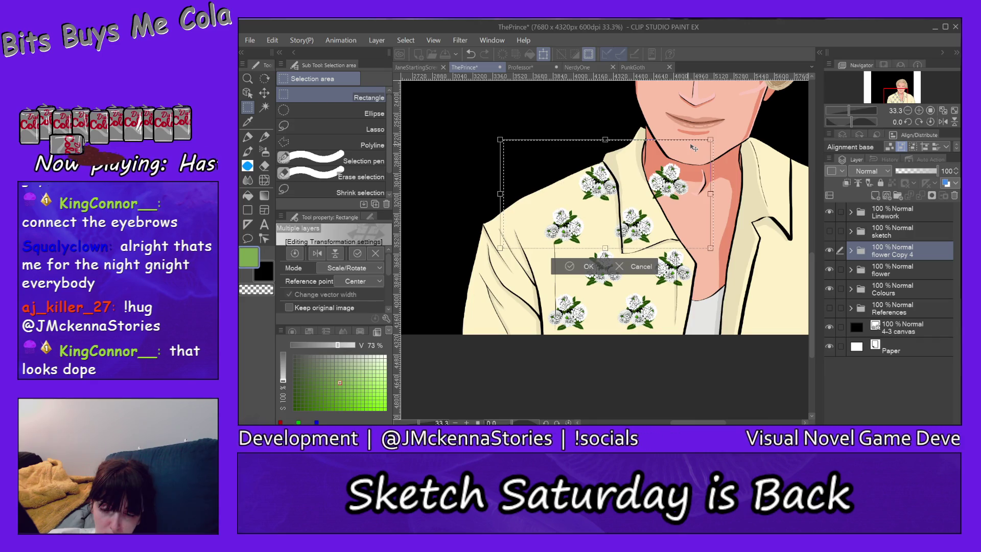
{"action": "left_click_drag", "start_coordinate": [695, 147], "coordinate": [694, 148]}
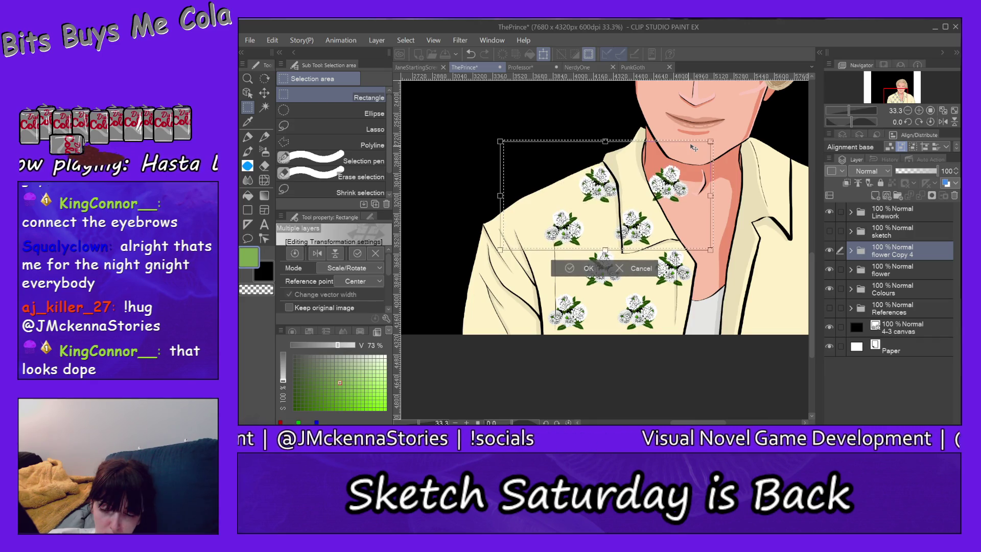
{"action": "left_click_drag", "start_coordinate": [694, 148], "coordinate": [698, 234]}
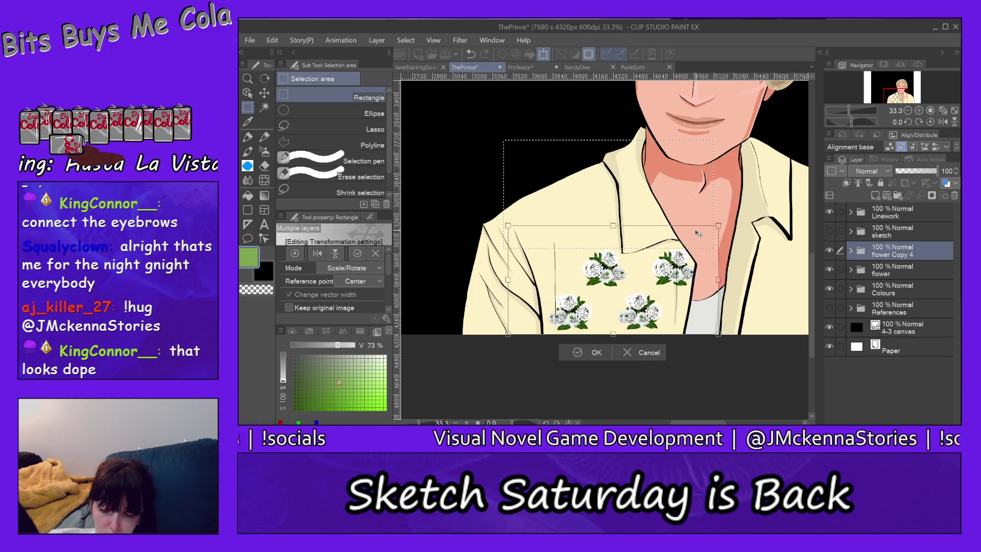
Step: Bring the flower Copy 4 bouquets back up beside the collar and settle them with tiny nudges, unconfirmed
{"action": "left_click_drag", "start_coordinate": [699, 234], "coordinate": [694, 232]}
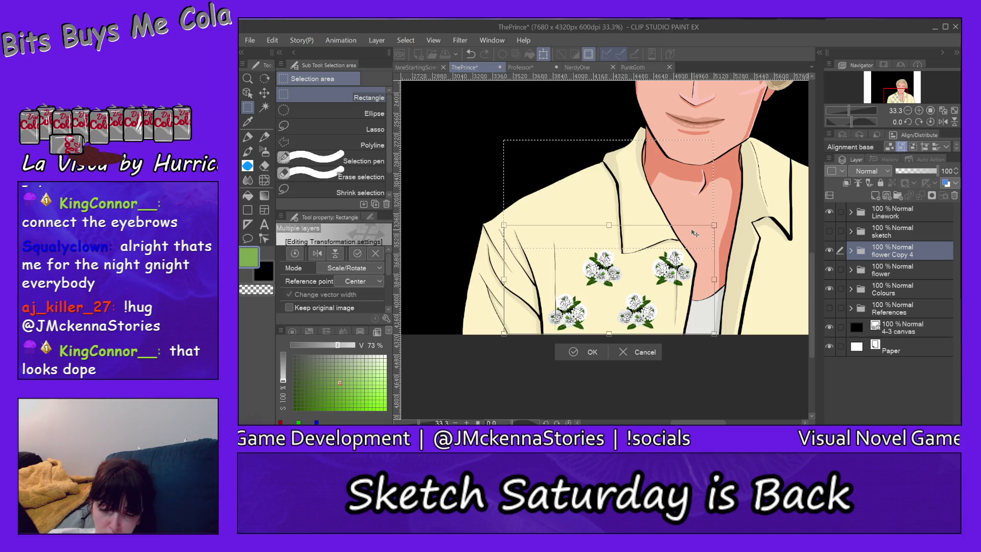
{"action": "left_click_drag", "start_coordinate": [694, 234], "coordinate": [692, 147]}
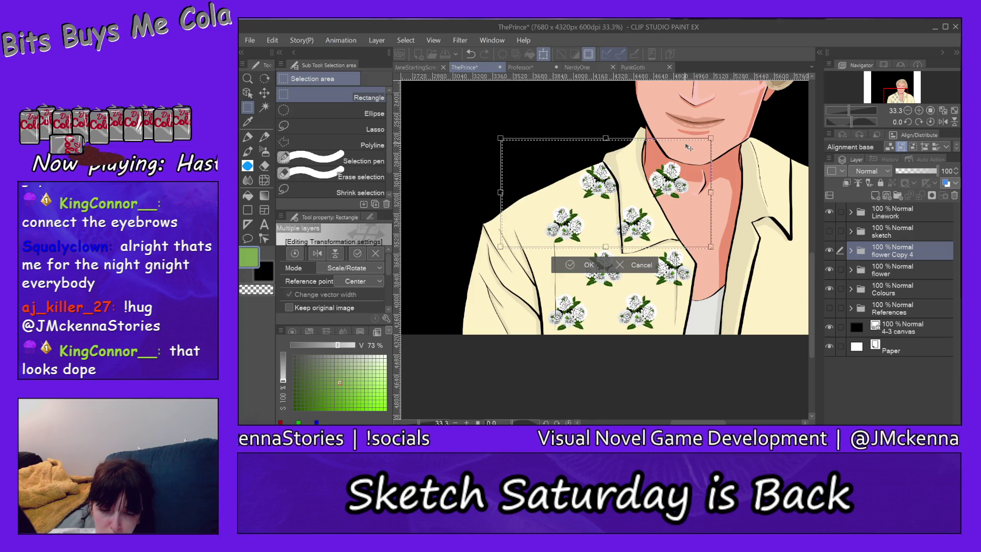
{"action": "left_click_drag", "start_coordinate": [688, 147], "coordinate": [690, 148]}
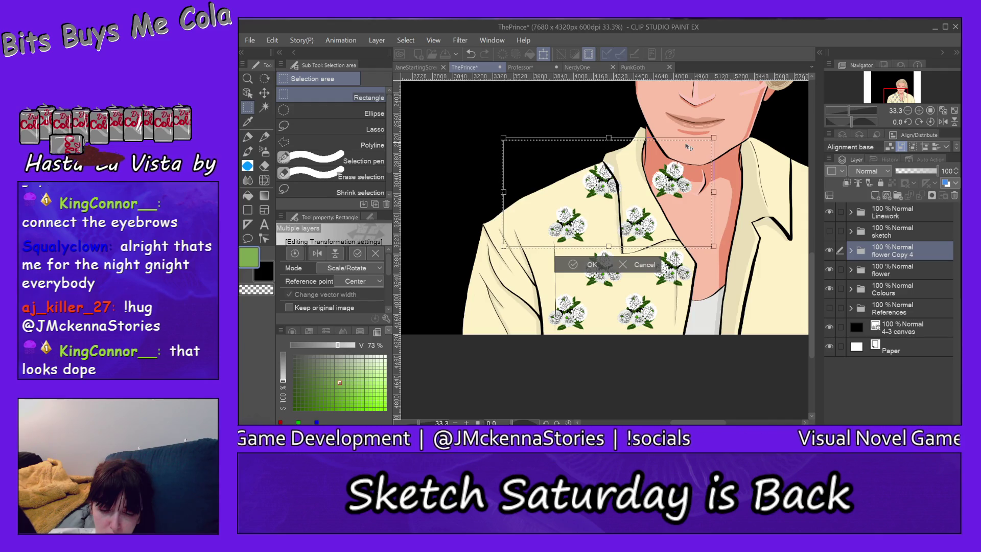
{"action": "left_click_drag", "start_coordinate": [688, 147], "coordinate": [687, 147]}
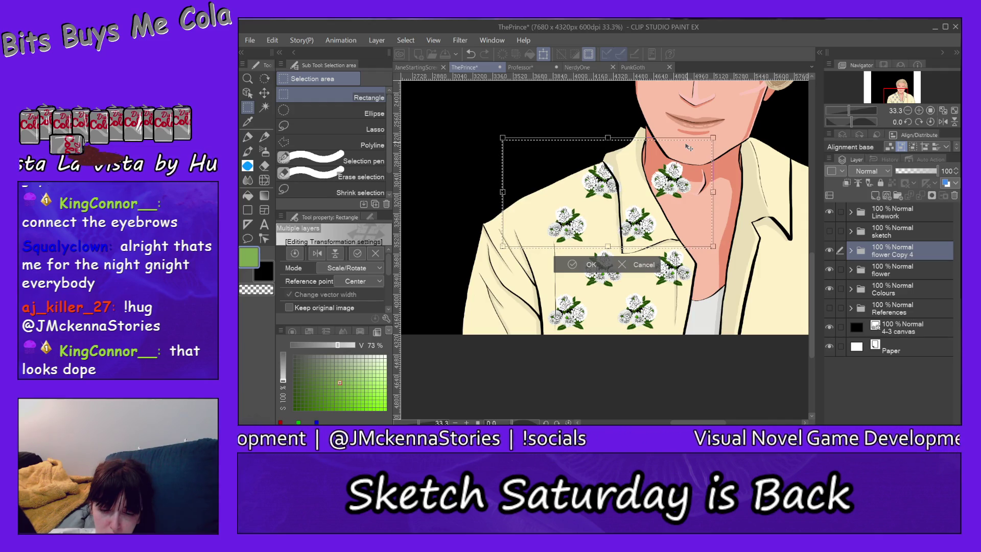
{"action": "left_click_drag", "start_coordinate": [688, 148], "coordinate": [691, 145]}
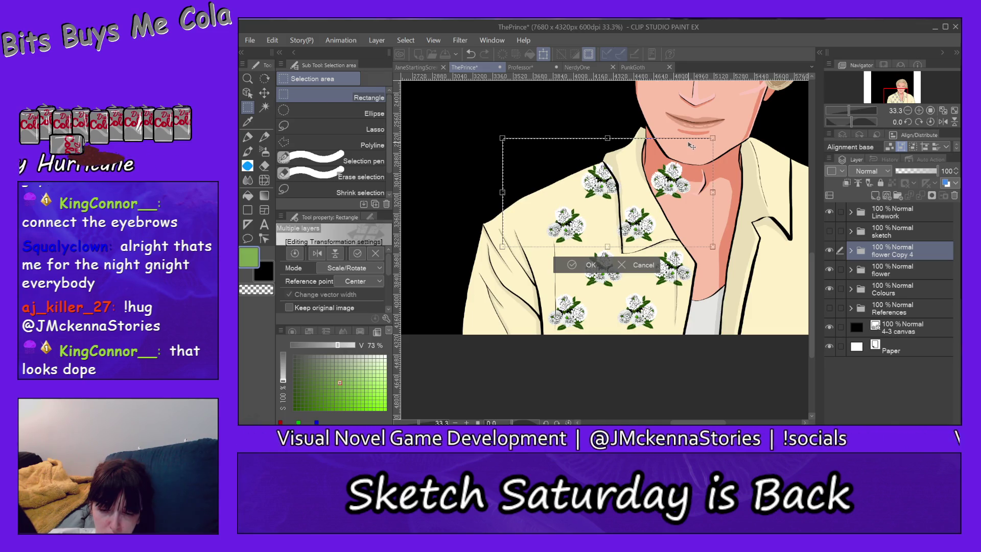
{"action": "left_click_drag", "start_coordinate": [692, 146], "coordinate": [693, 146]}
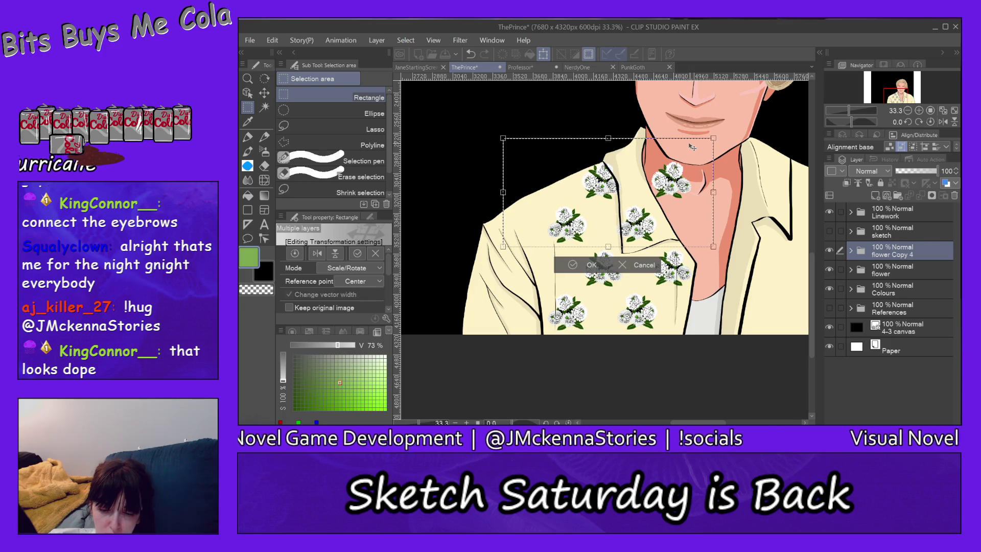
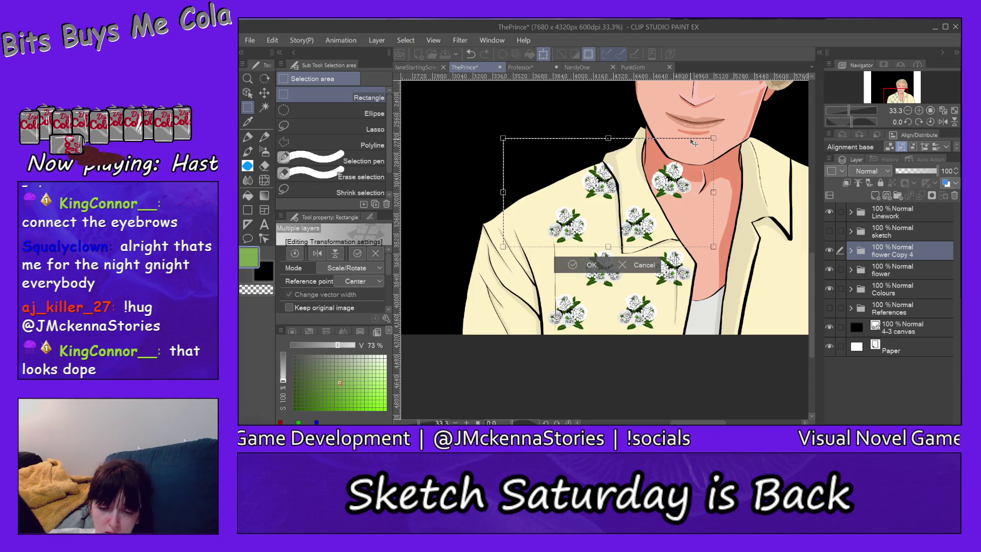
Step: Commit the moved flower copy's placement on the shirt and clear the selection
{"action": "left_click", "coordinate": [572, 266]}
{"action": "left_click", "coordinate": [511, 265]}
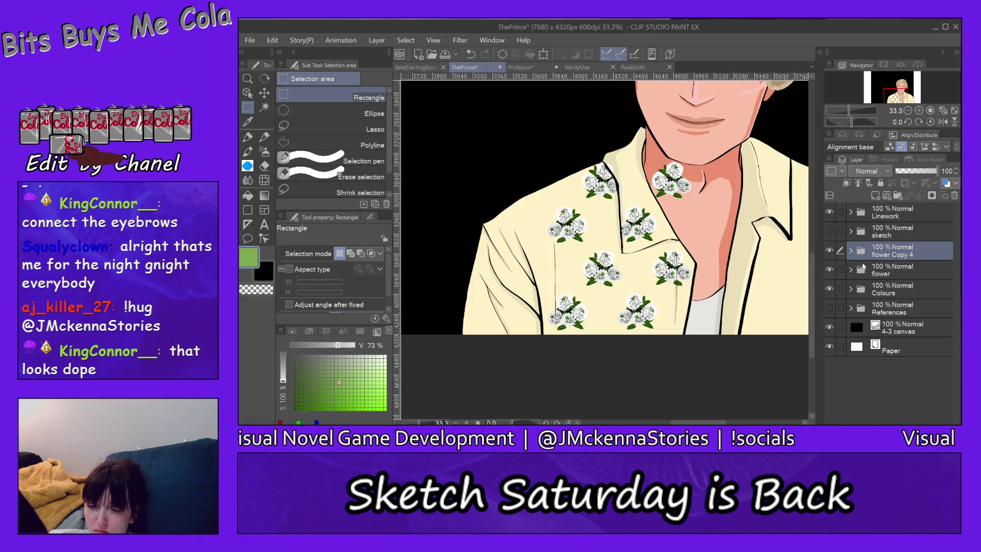
{"action": "left_click", "coordinate": [850, 270]}
Step: File flower Copy 4 into the flower folder and copy the selected flower block onto a new layer
{"action": "left_click_drag", "start_coordinate": [902, 270], "coordinate": [903, 278]}
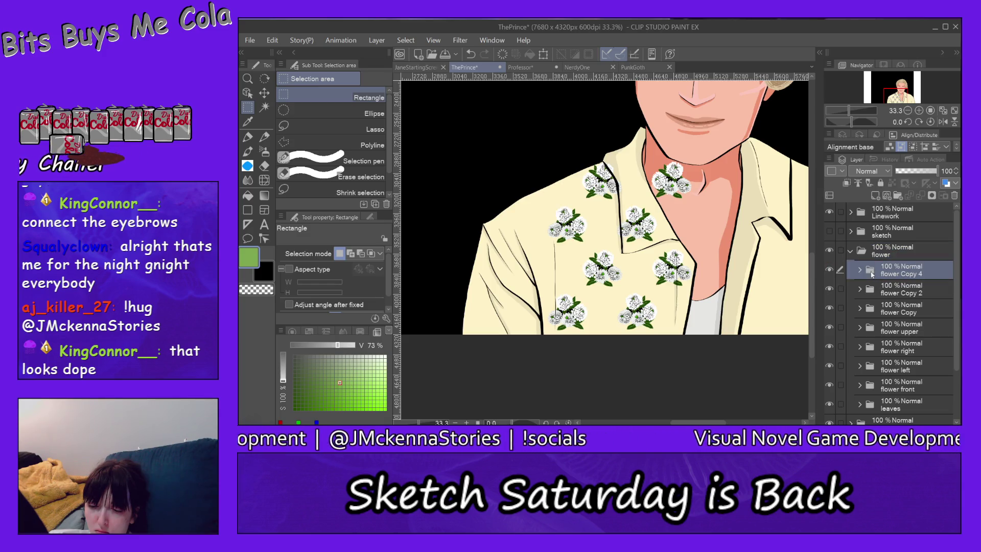
{"action": "left_click", "coordinate": [850, 251]}
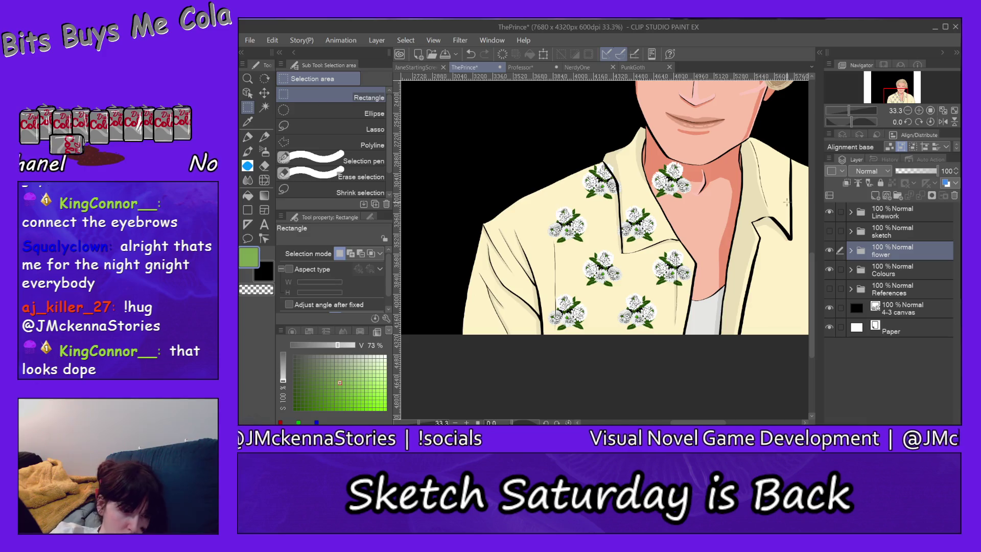
{"action": "left_click_drag", "start_coordinate": [489, 141], "coordinate": [732, 338]}
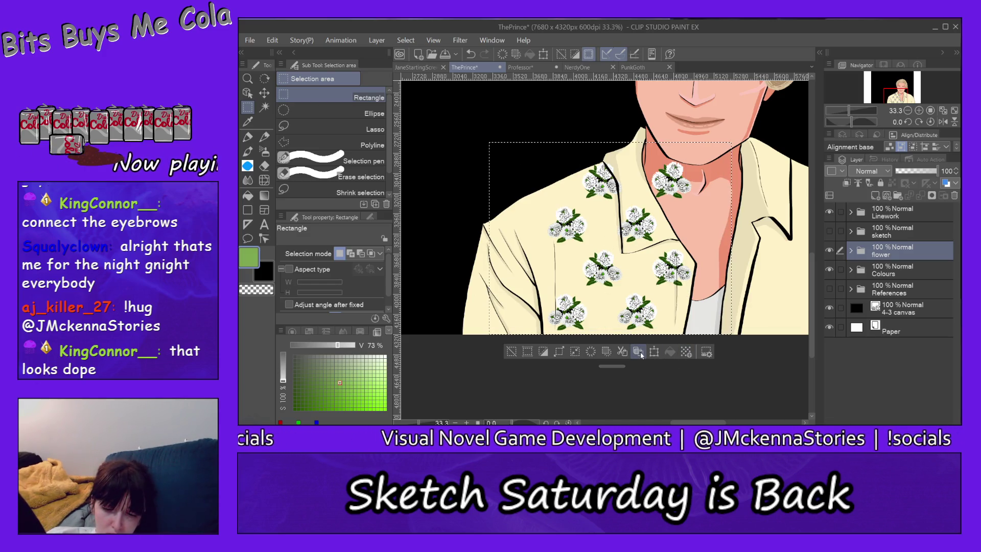
{"action": "left_click", "coordinate": [641, 354]}
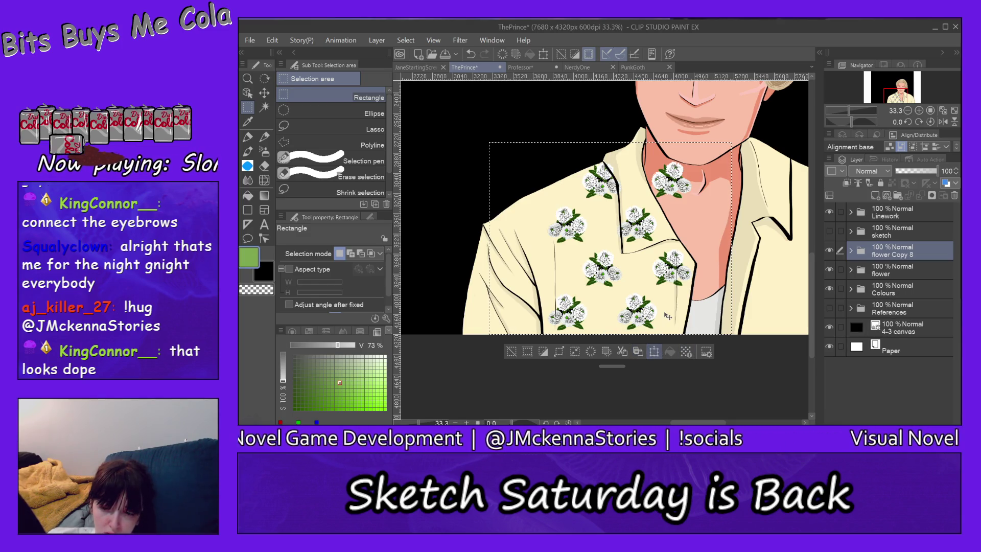
Step: Shift the copied flower block left across the shirt, commit it and clear the selection
{"action": "left_click", "coordinate": [654, 352]}
{"action": "left_click_drag", "start_coordinate": [727, 150], "coordinate": [651, 151]}
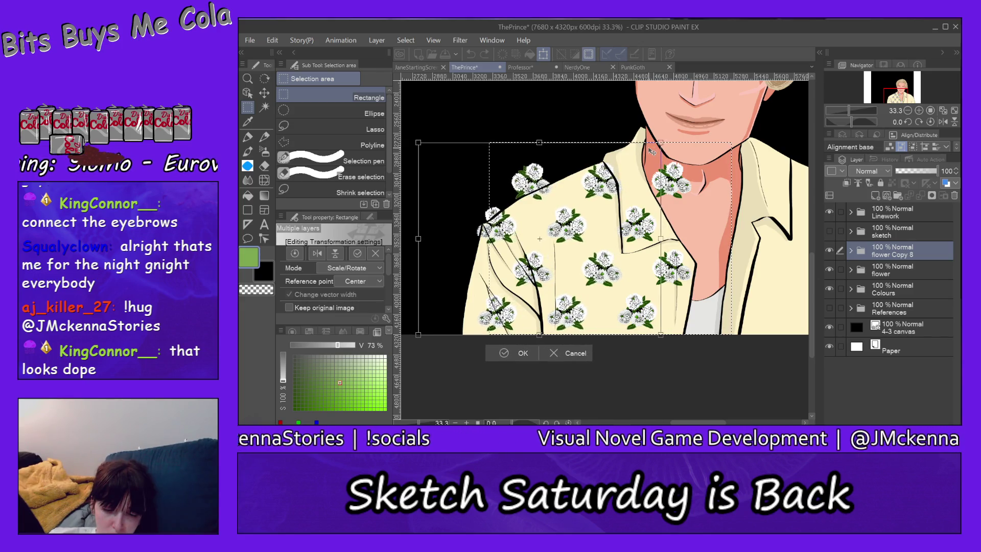
{"action": "left_click_drag", "start_coordinate": [651, 151], "coordinate": [648, 146]}
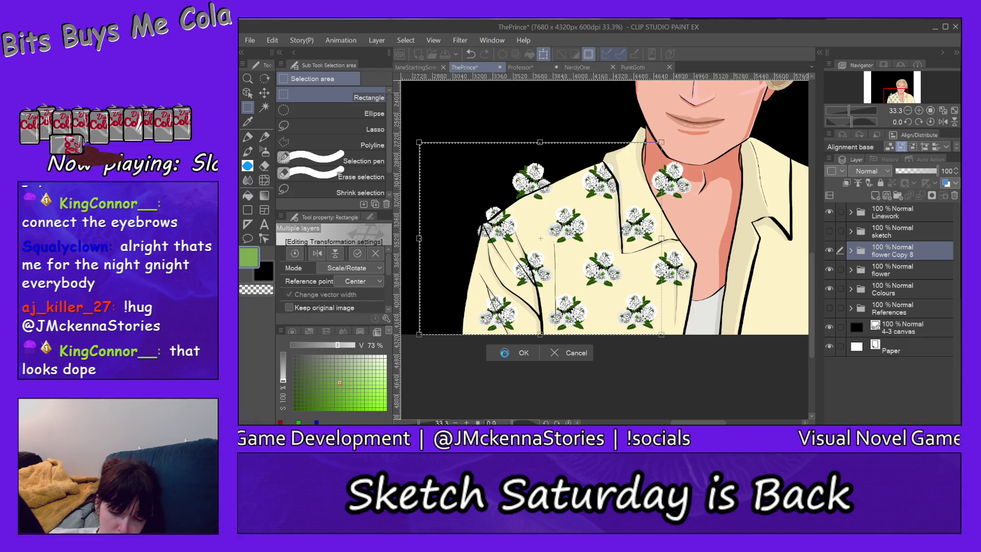
{"action": "left_click", "coordinate": [505, 354]}
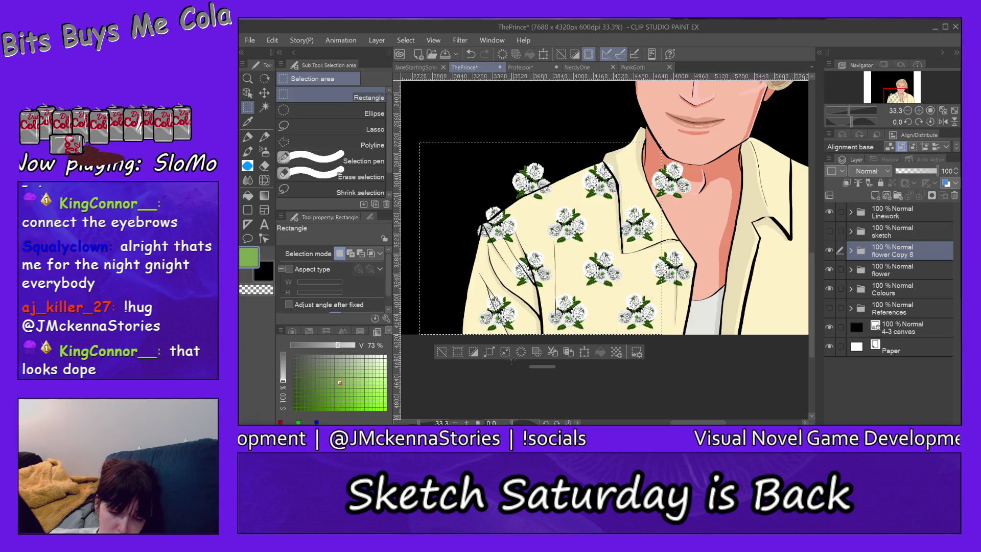
{"action": "left_click", "coordinate": [442, 351]}
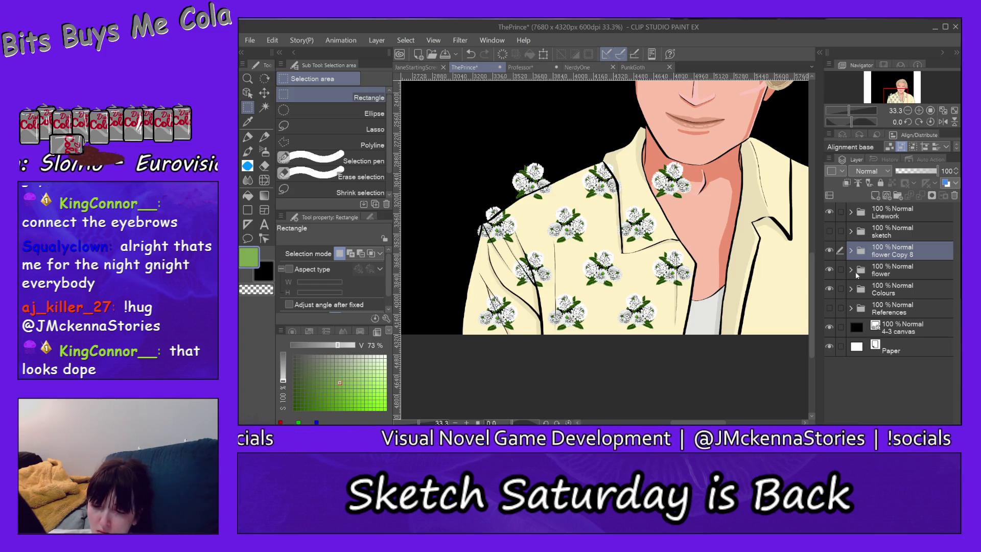
{"action": "left_click", "coordinate": [851, 270]}
Step: File flower Copy 8 into the flower folder and copy the flower-covered shirt area onto a new layer
{"action": "left_click_drag", "start_coordinate": [907, 258], "coordinate": [912, 283]}
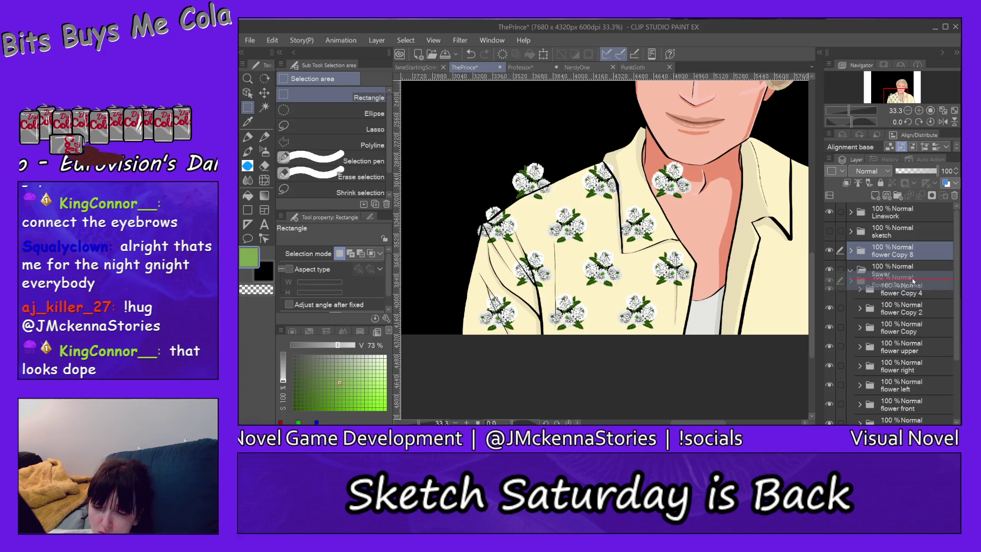
{"action": "left_click_drag", "start_coordinate": [912, 281], "coordinate": [912, 279]}
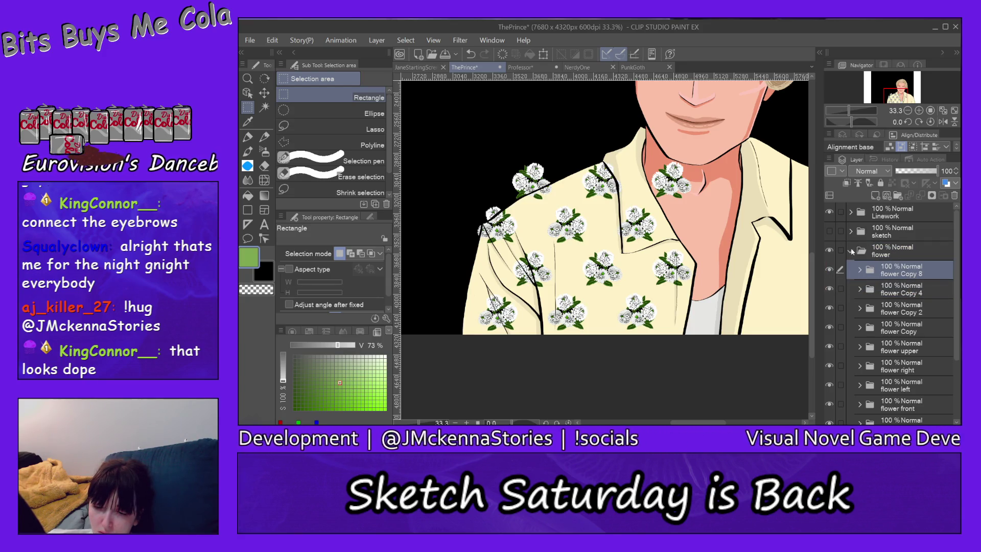
{"action": "left_click", "coordinate": [852, 253]}
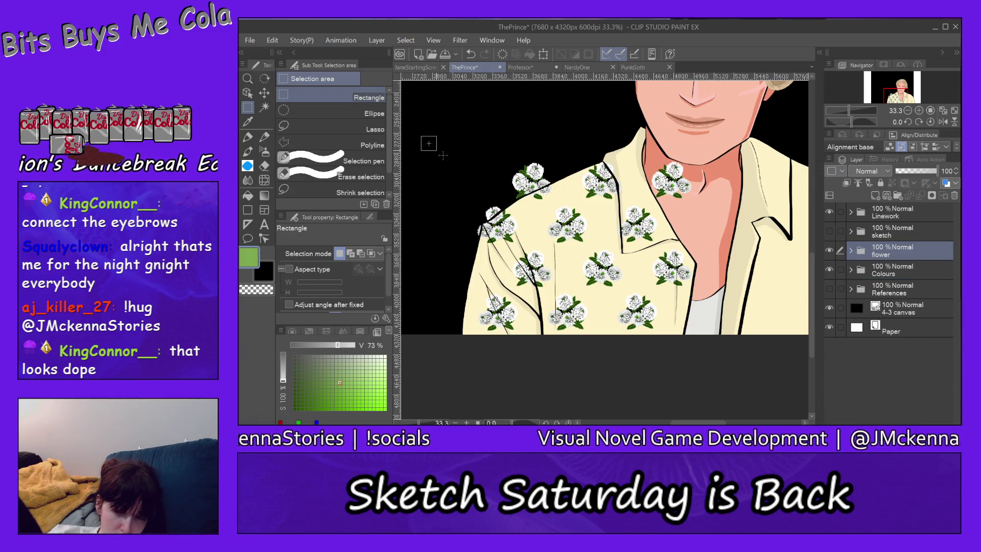
{"action": "left_click_drag", "start_coordinate": [422, 138], "coordinate": [721, 357]}
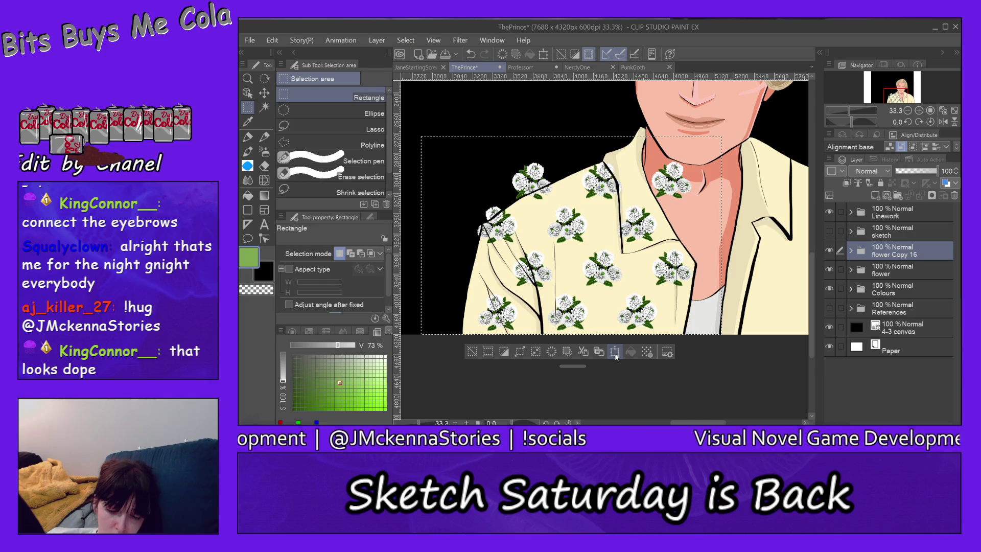
{"action": "left_click", "coordinate": [616, 351]}
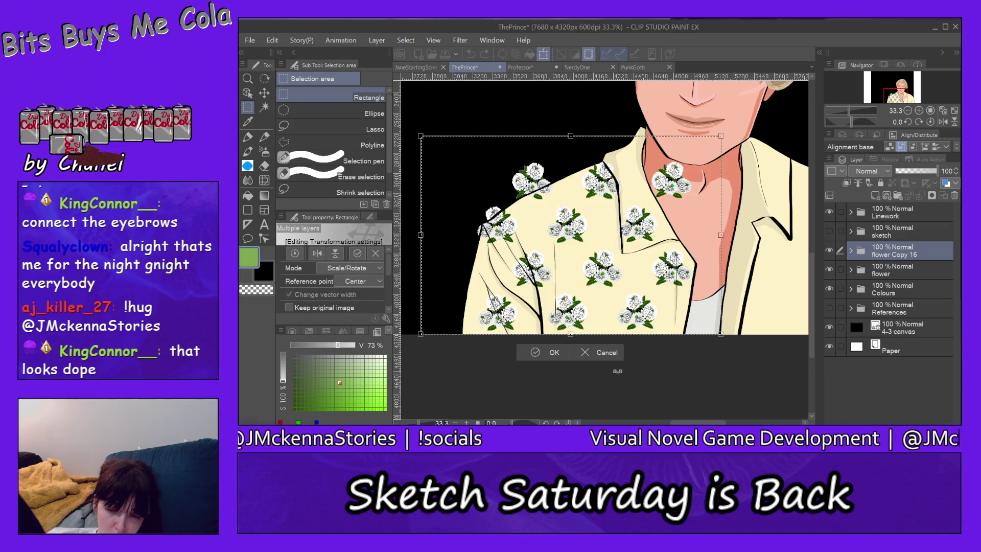
Step: Shift the copied flowers left past the sleeve onto the background, commit and clear the selection
{"action": "left_click_drag", "start_coordinate": [706, 147], "coordinate": [671, 146]}
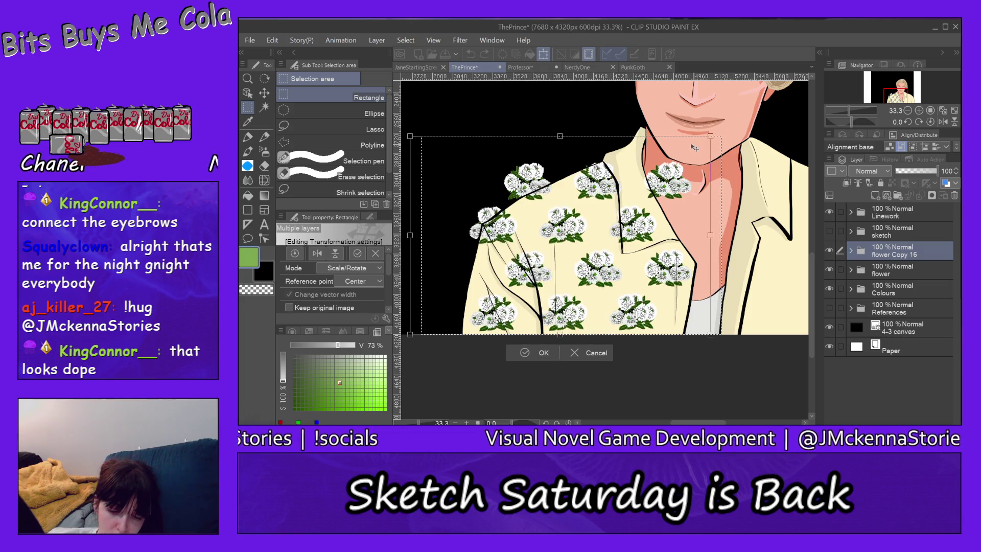
{"action": "left_click_drag", "start_coordinate": [671, 146], "coordinate": [635, 146]}
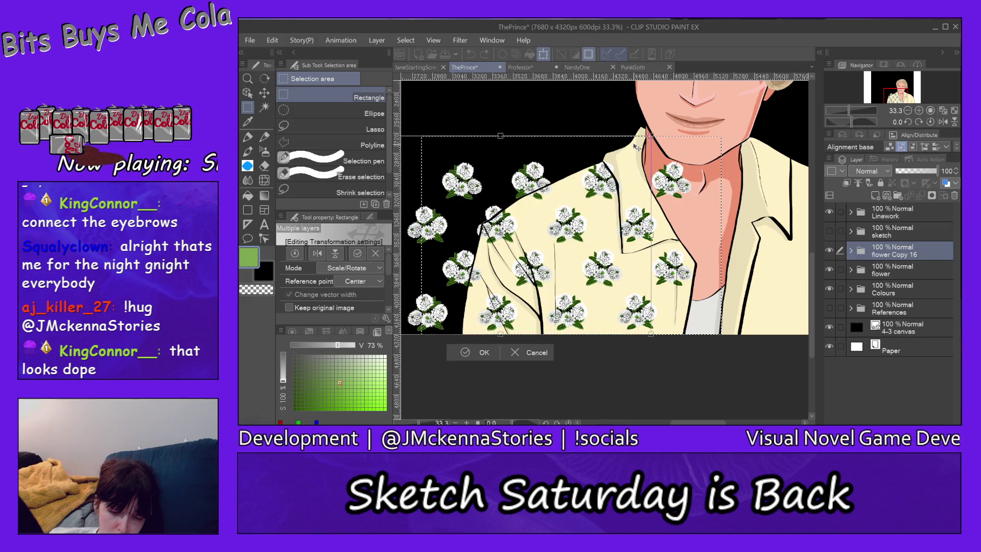
{"action": "left_click_drag", "start_coordinate": [634, 147], "coordinate": [636, 146]}
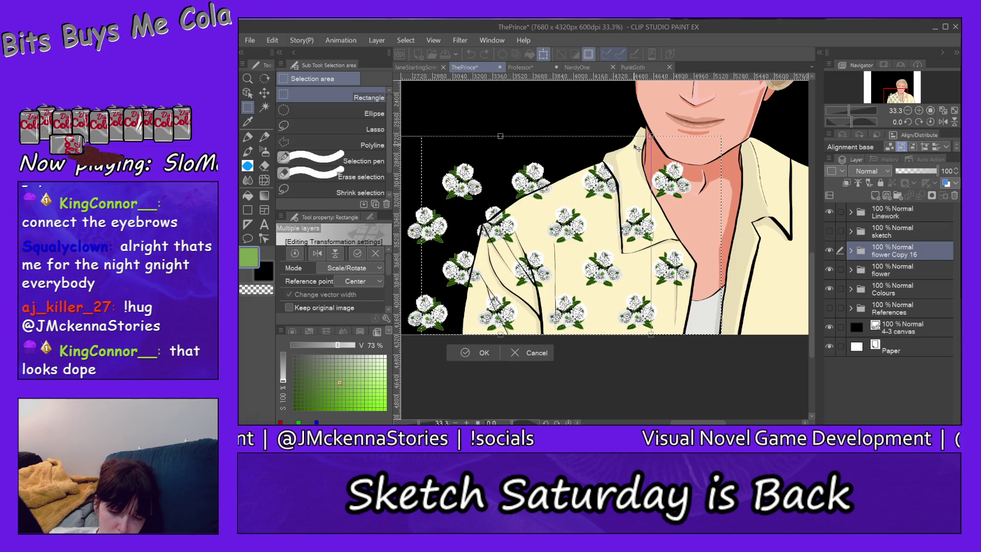
{"action": "left_click_drag", "start_coordinate": [636, 146], "coordinate": [635, 147]}
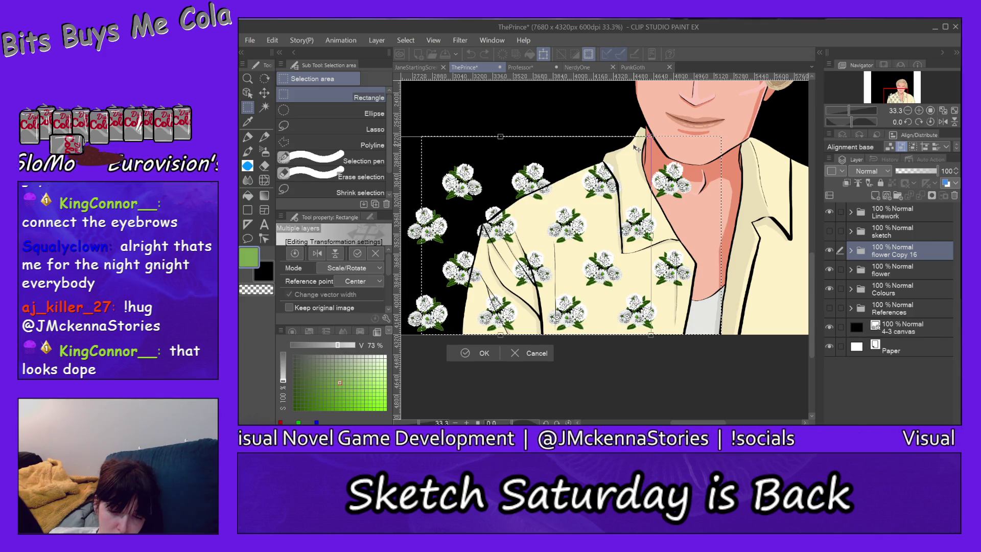
{"action": "left_click_drag", "start_coordinate": [636, 147], "coordinate": [640, 137]}
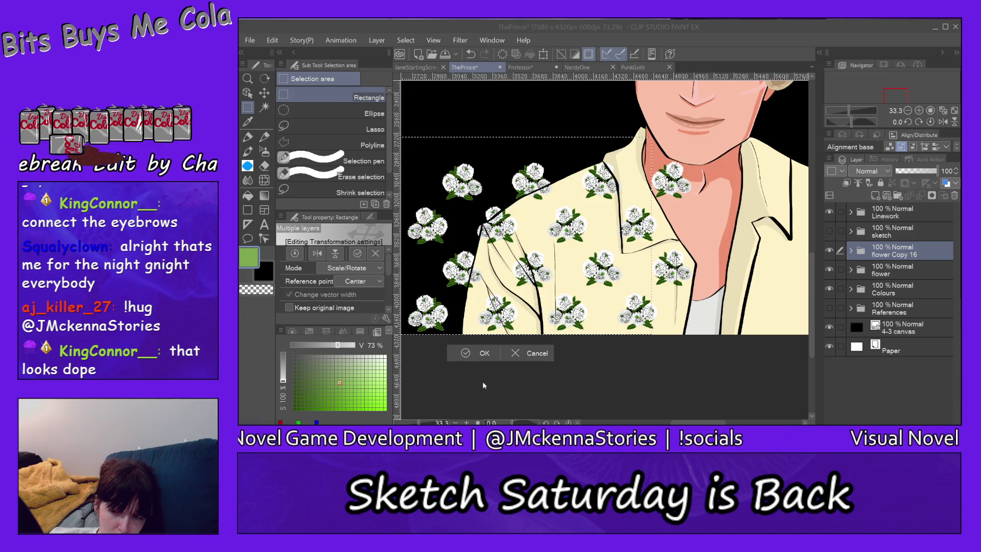
{"action": "left_click", "coordinate": [466, 353]}
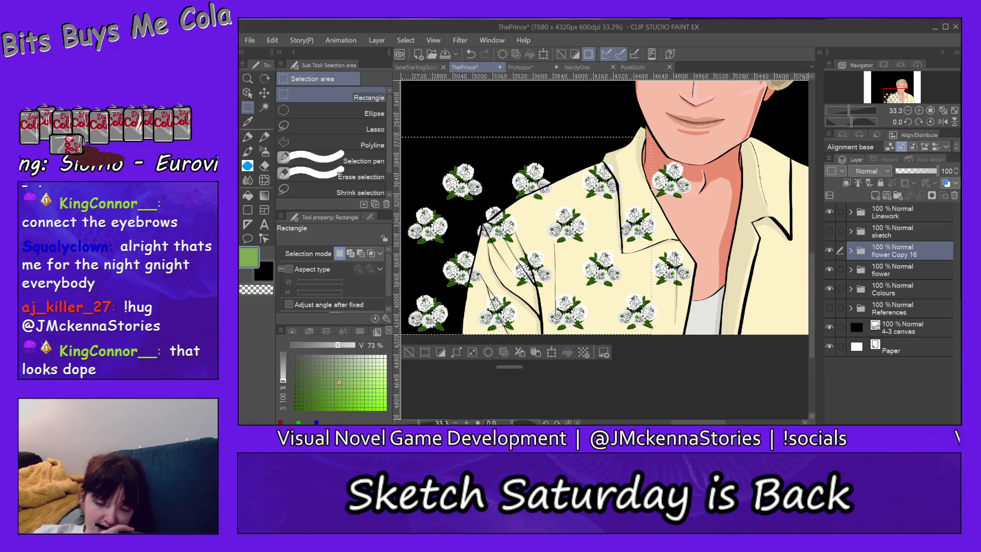
{"action": "left_click", "coordinate": [410, 352]}
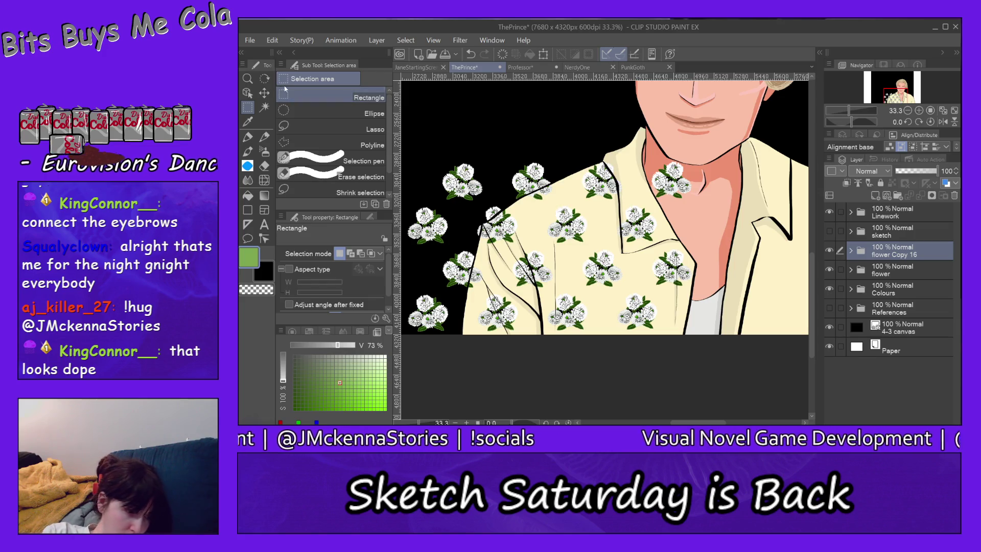
{"action": "left_click", "coordinate": [248, 78]}
Step: Zoom out on the portrait and file flower Copy 16 into the collapsed flower folder
{"action": "left_click", "coordinate": [346, 122]}
{"action": "left_click", "coordinate": [626, 164]}
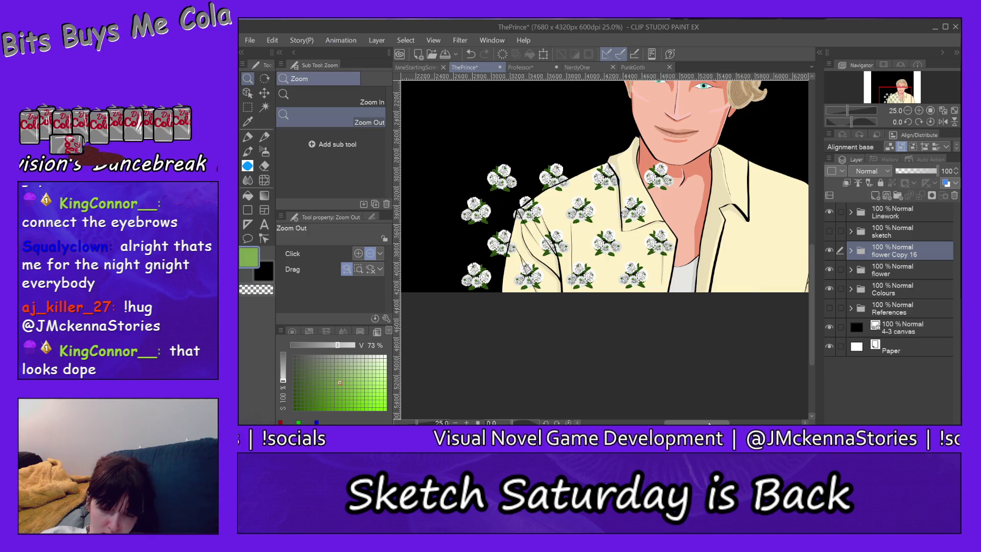
{"action": "left_click_drag", "start_coordinate": [708, 422], "coordinate": [717, 423]}
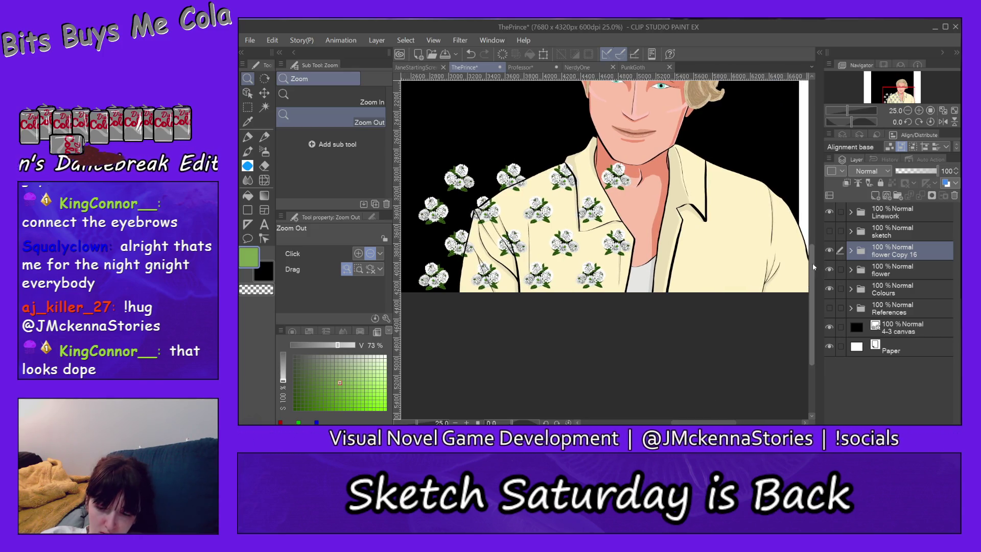
{"action": "left_click_drag", "start_coordinate": [812, 263], "coordinate": [815, 241]}
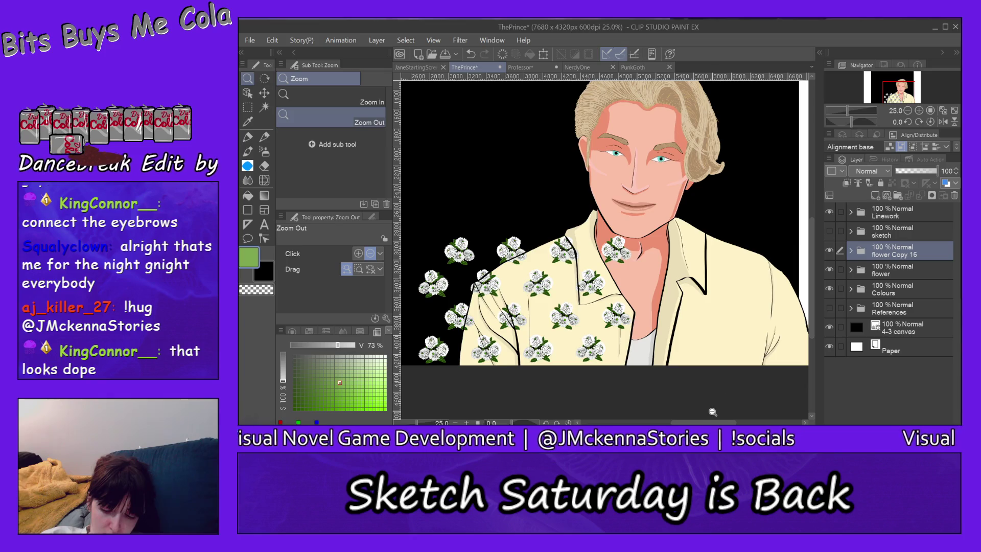
{"action": "left_click_drag", "start_coordinate": [712, 423], "coordinate": [716, 423]}
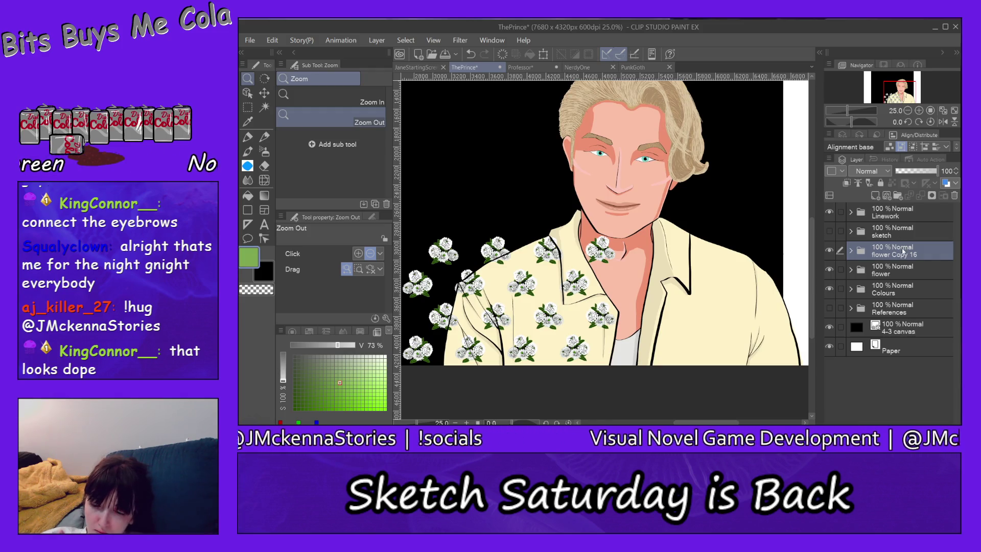
{"action": "left_click", "coordinate": [850, 270]}
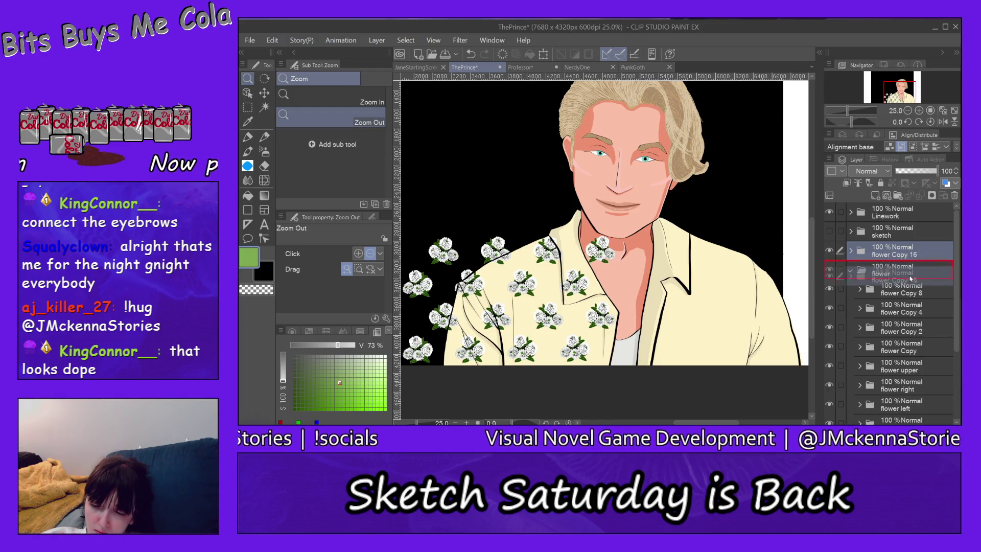
{"action": "left_click_drag", "start_coordinate": [898, 251], "coordinate": [911, 280]}
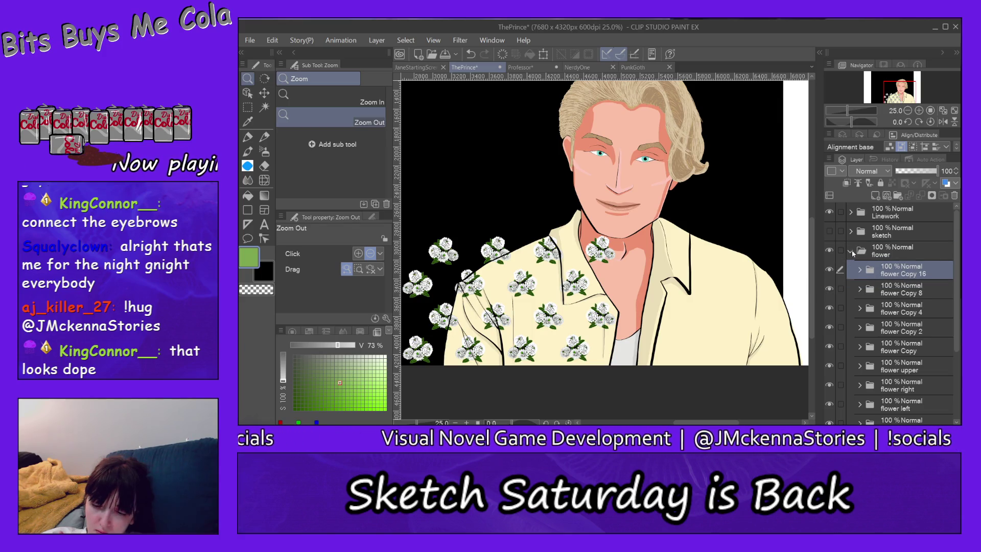
{"action": "left_click", "coordinate": [851, 249]}
{"action": "left_click", "coordinate": [246, 107]}
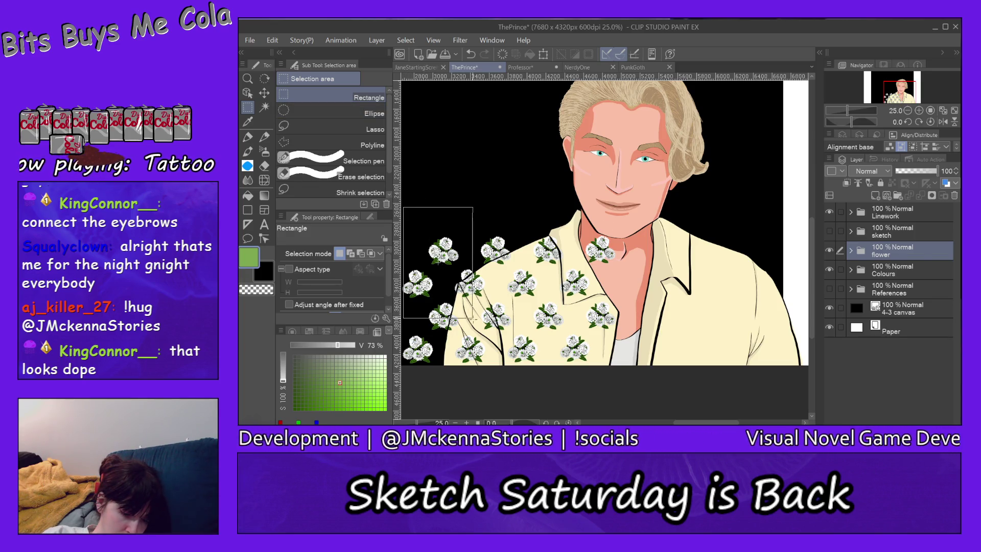
Step: Rectangle-select the flowers across the shirt's left half and copy them onto a new layer
{"action": "left_click_drag", "start_coordinate": [479, 324], "coordinate": [476, 321]}
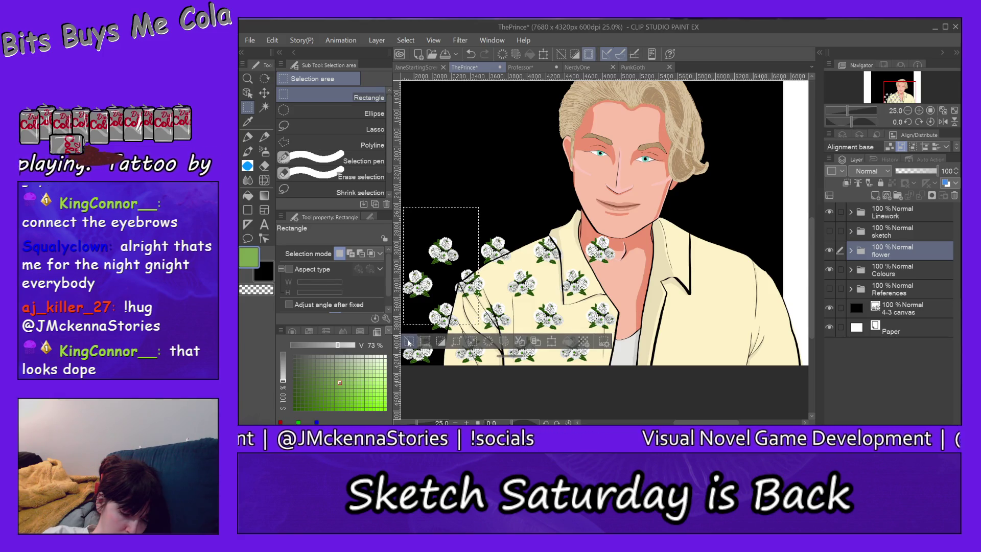
{"action": "left_click", "coordinate": [408, 342]}
{"action": "mouse_move", "coordinate": [596, 264]}
{"action": "left_mouse_down"}
{"action": "mouse_move", "coordinate": [415, 382]}
{"action": "mouse_move", "coordinate": [406, 371]}
{"action": "left_mouse_up"}
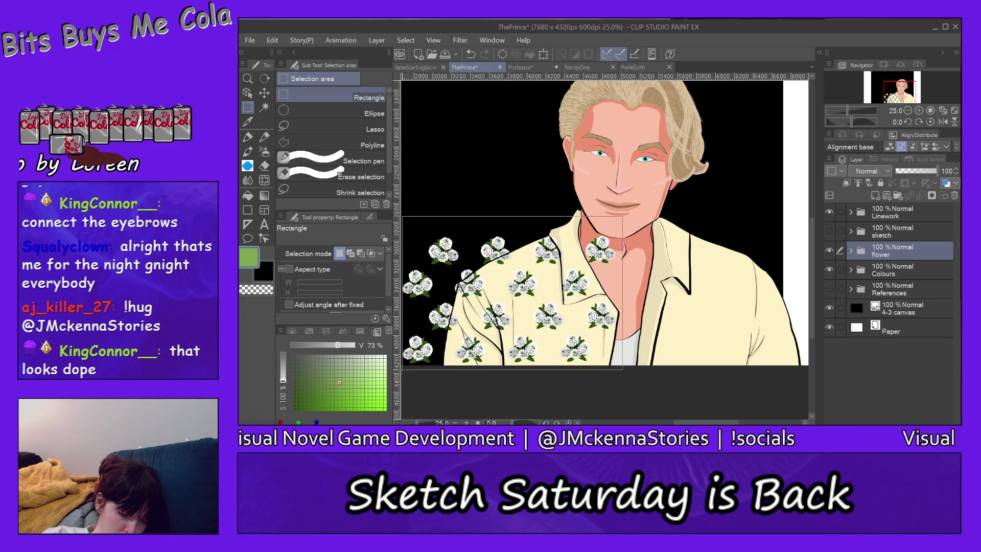
{"action": "left_click_drag", "start_coordinate": [403, 369], "coordinate": [403, 369]}
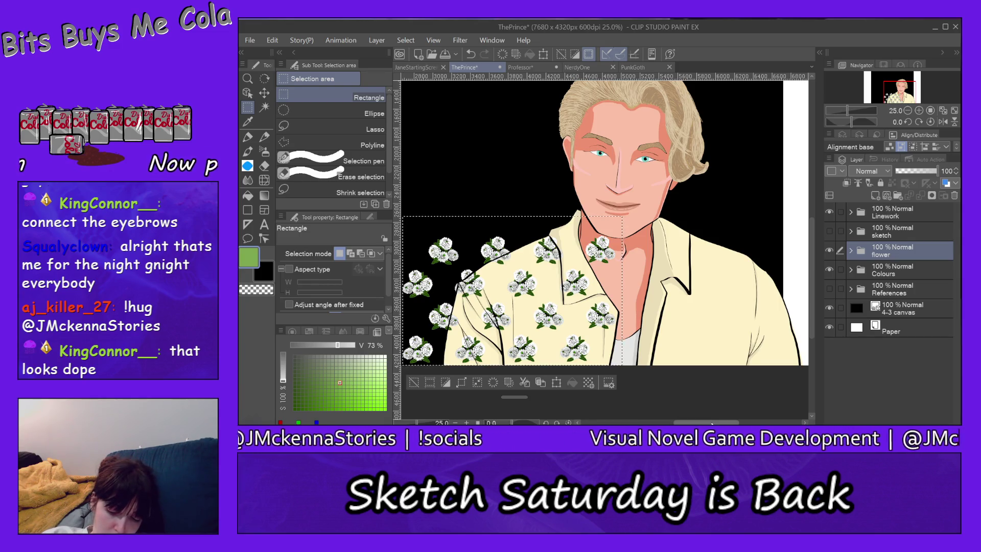
{"action": "left_click_drag", "start_coordinate": [714, 423], "coordinate": [709, 414]}
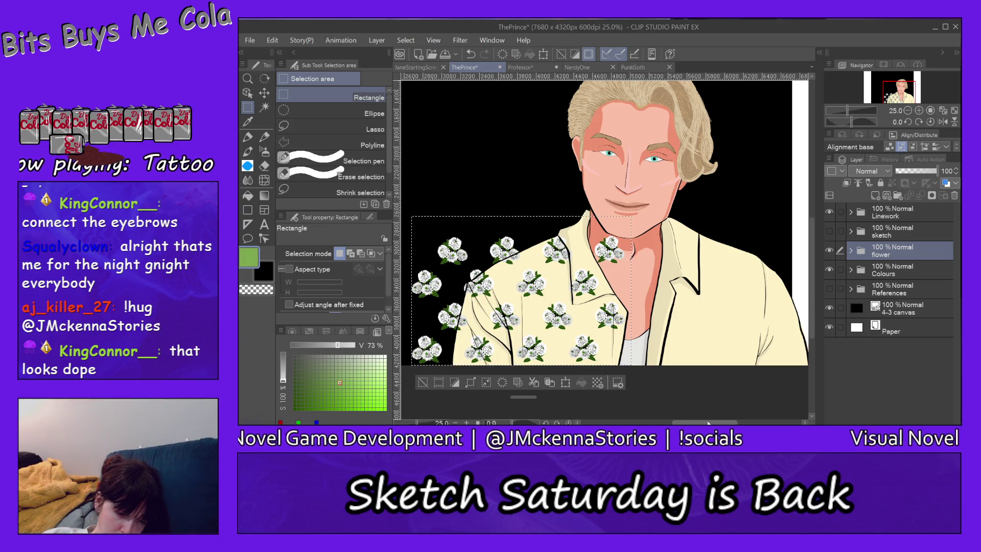
{"action": "left_click_drag", "start_coordinate": [709, 422], "coordinate": [710, 424]}
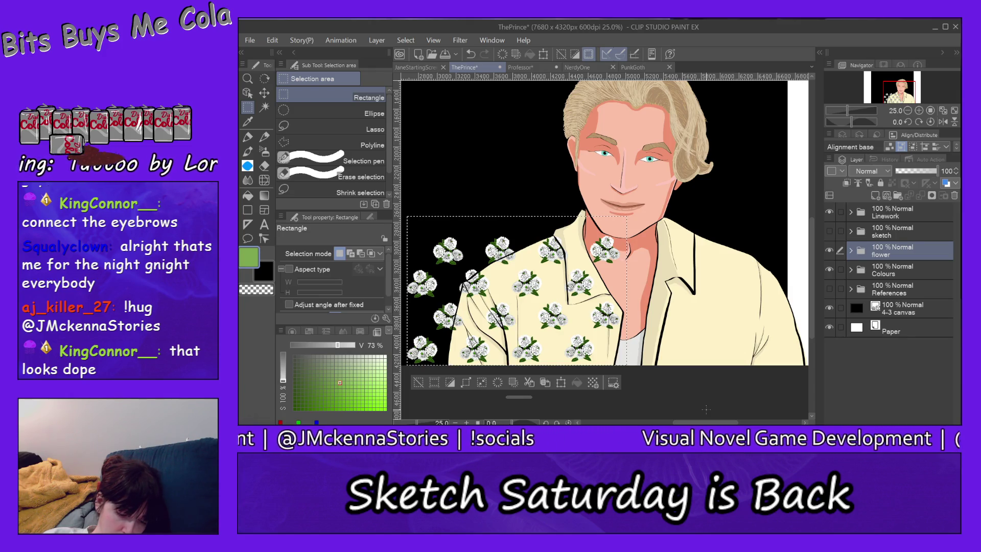
{"action": "key", "text": "ctrl+d"}
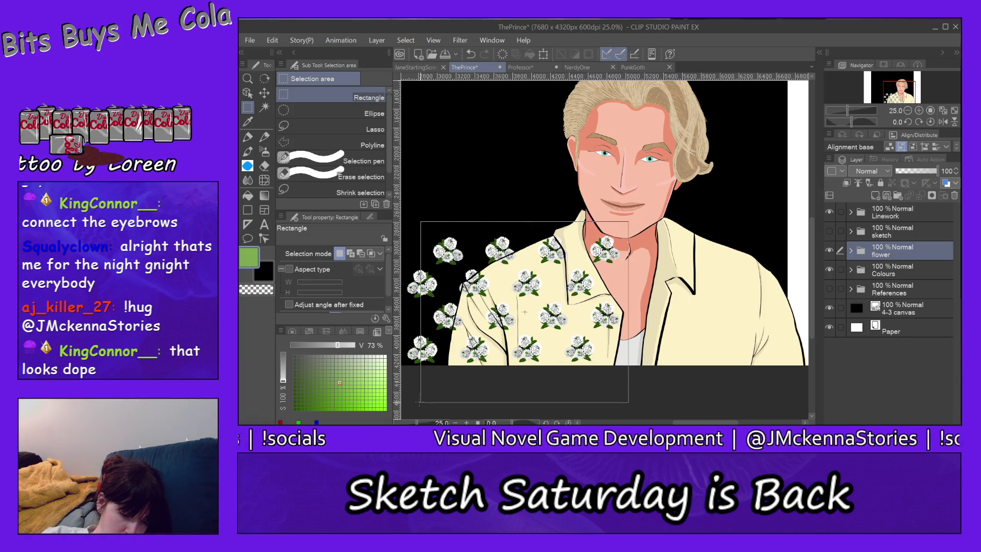
{"action": "mouse_move", "coordinate": [605, 254]}
{"action": "left_mouse_down"}
{"action": "mouse_move", "coordinate": [408, 394]}
{"action": "mouse_move", "coordinate": [402, 384]}
{"action": "left_mouse_up"}
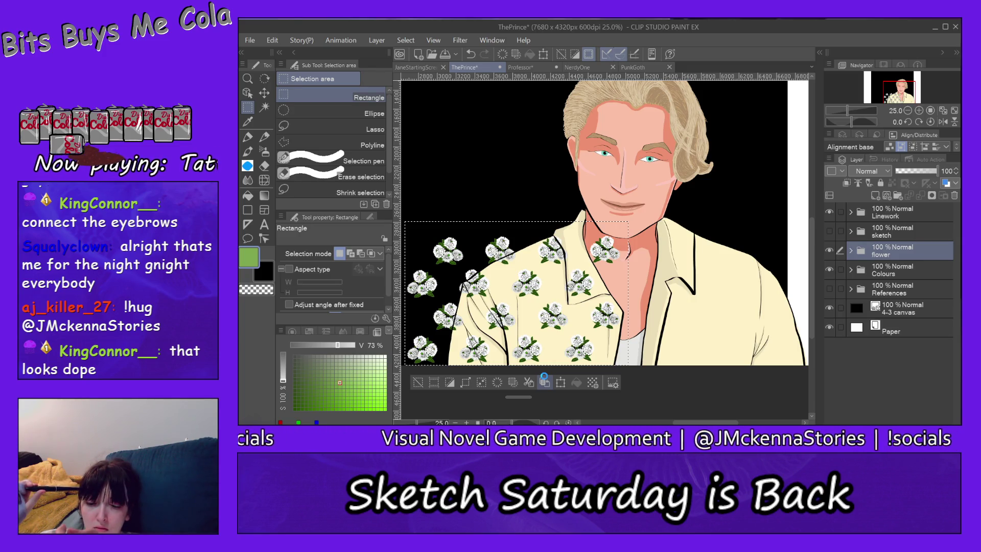
{"action": "left_click", "coordinate": [546, 383]}
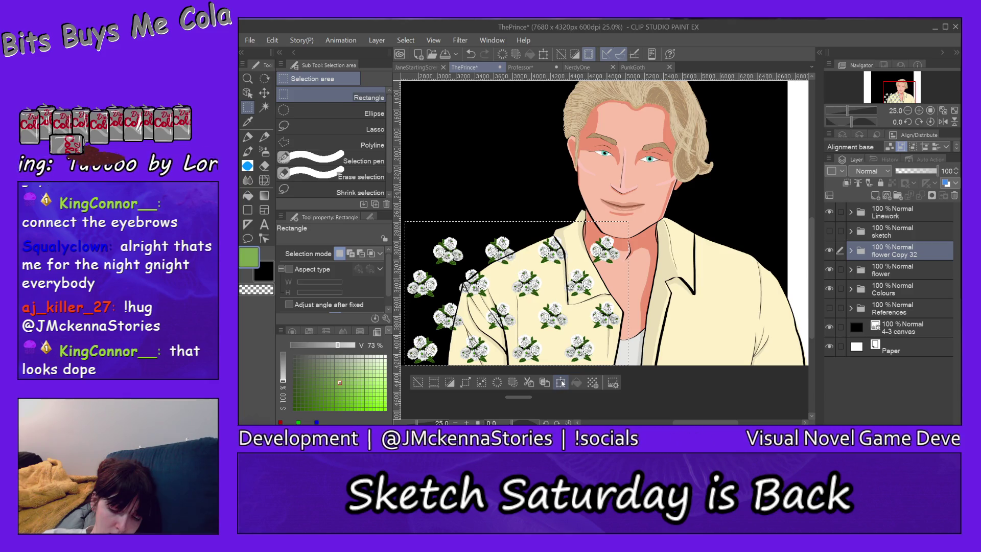
Step: Stretch and shift the flower copy rightward over the rest of the shirt and past the shoulder
{"action": "left_click", "coordinate": [560, 382]}
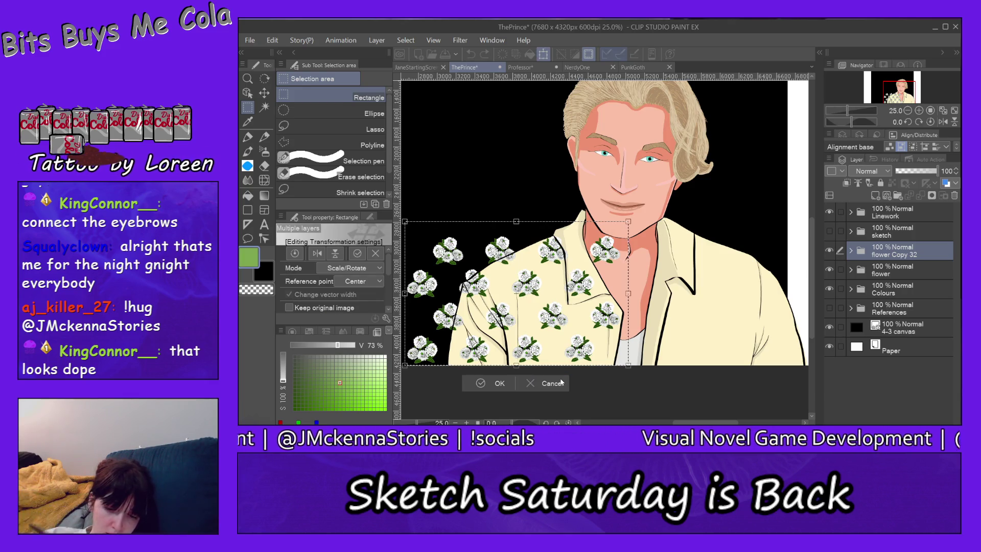
{"action": "left_click_drag", "start_coordinate": [619, 230], "coordinate": [777, 228]}
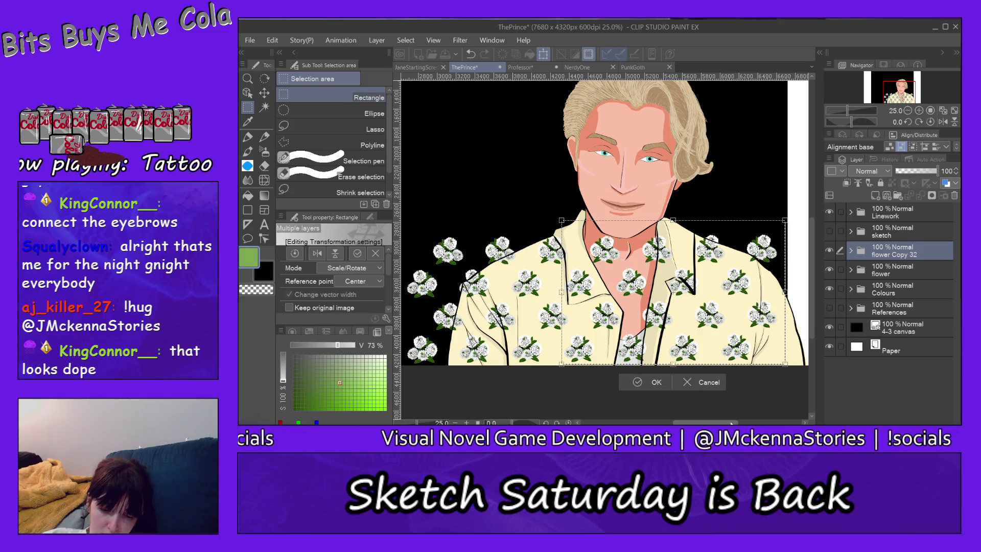
{"action": "scroll", "coordinate": [604, 222], "scroll_direction": "right", "scroll_amount": 2}
{"action": "scroll", "coordinate": [604, 222], "scroll_direction": "right", "scroll_amount": 2}
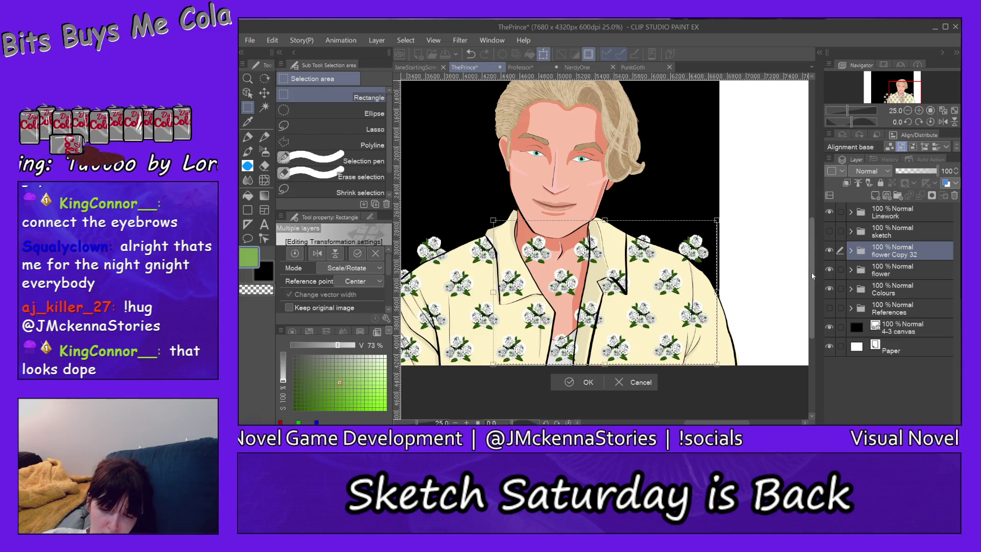
{"action": "scroll", "coordinate": [812, 277], "scroll_direction": "down", "scroll_amount": 2}
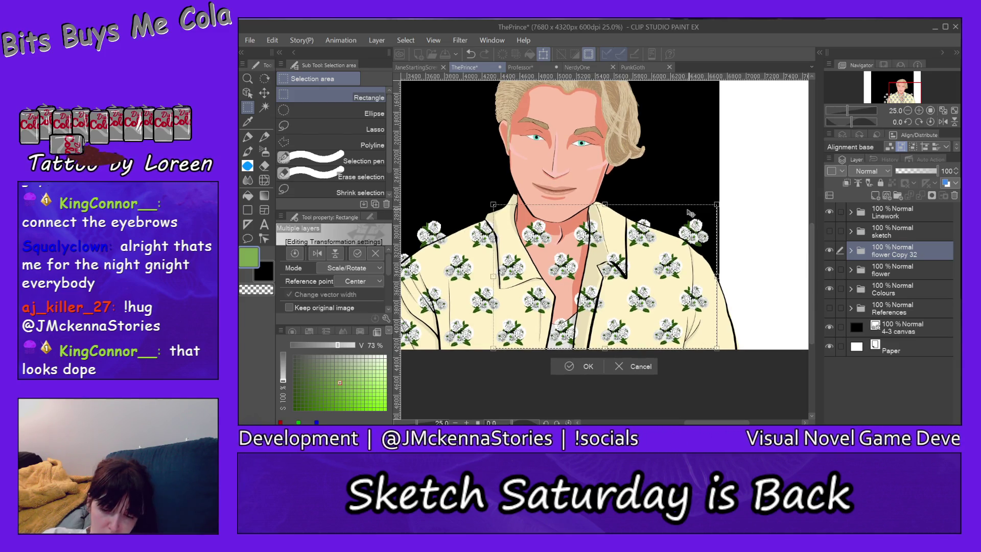
{"action": "left_click_drag", "start_coordinate": [674, 213], "coordinate": [731, 215]}
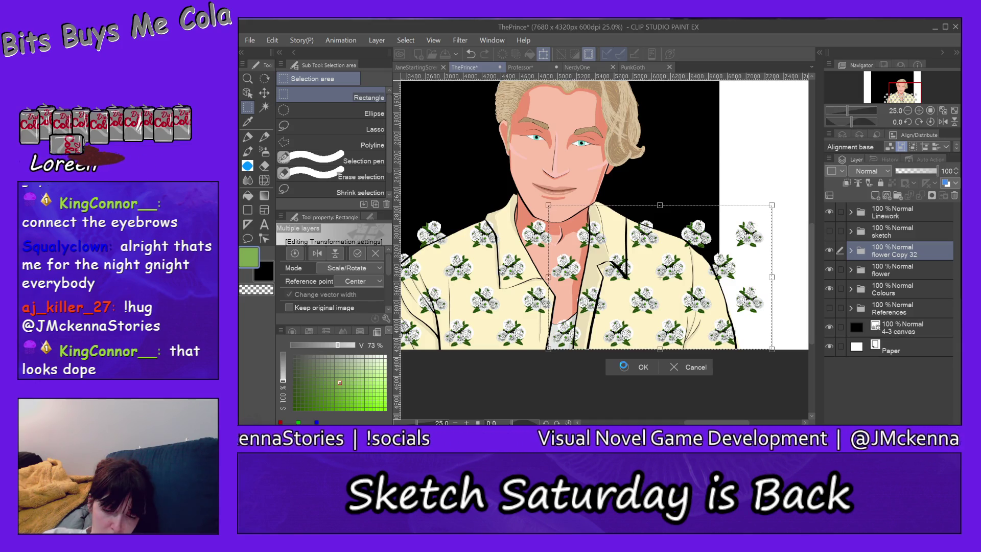
{"action": "left_click", "coordinate": [624, 367]}
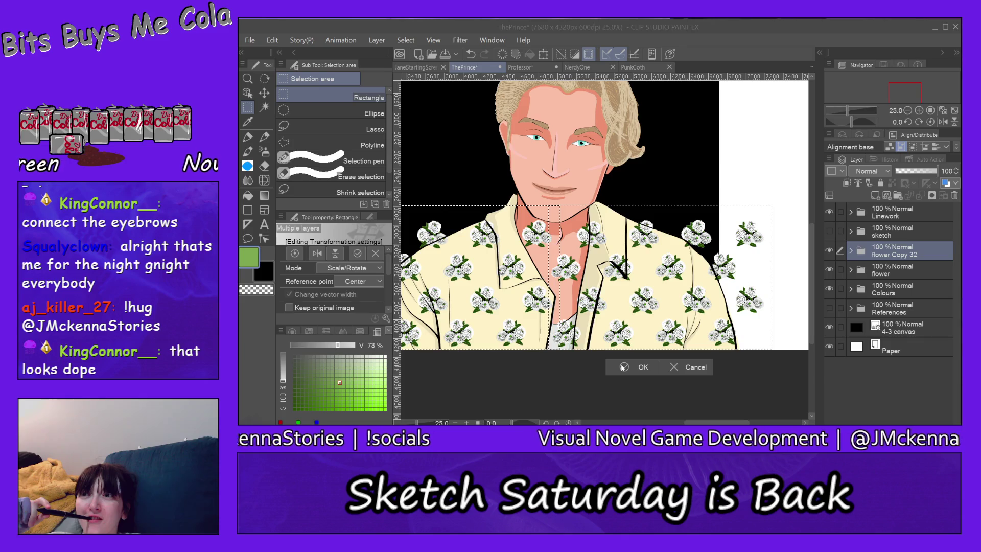
Step: Commit the stretched flowers, save the portrait and clear the selection
{"action": "left_click", "coordinate": [624, 367]}
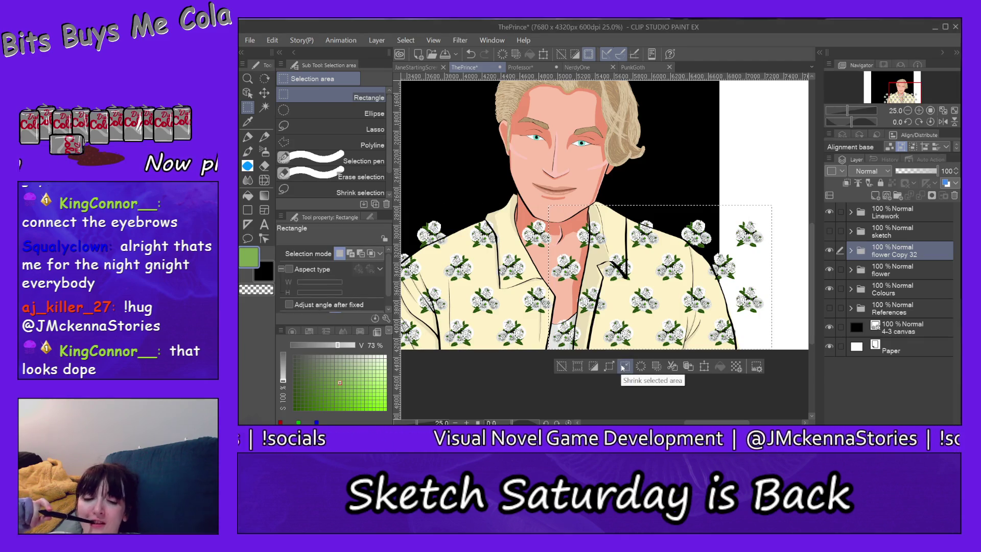
{"action": "left_click", "coordinate": [251, 40]}
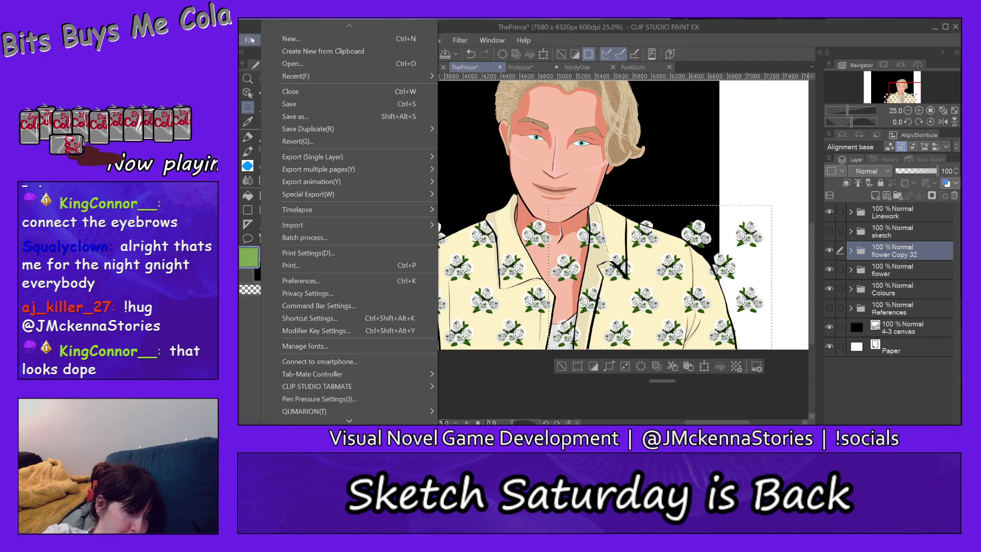
{"action": "left_click", "coordinate": [285, 103]}
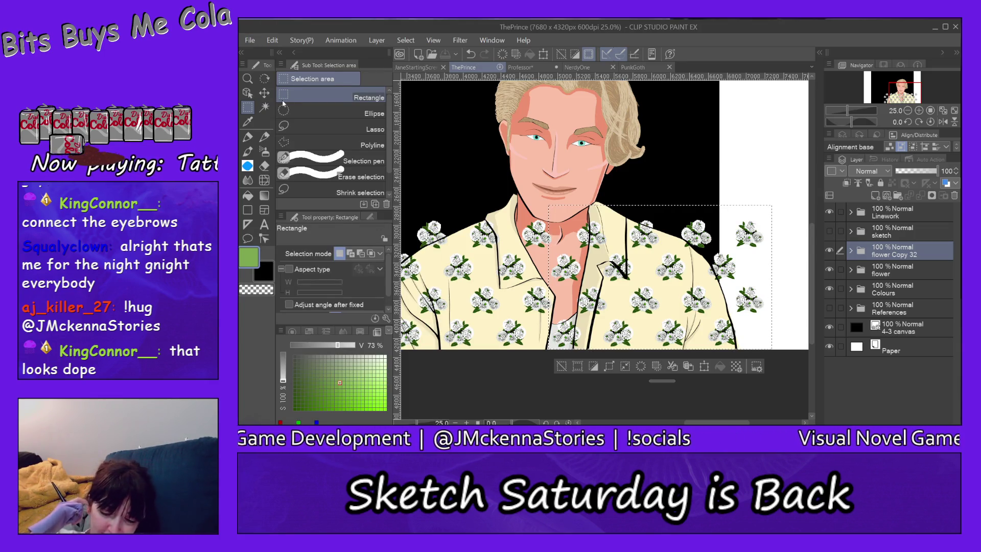
{"action": "left_click", "coordinate": [563, 367]}
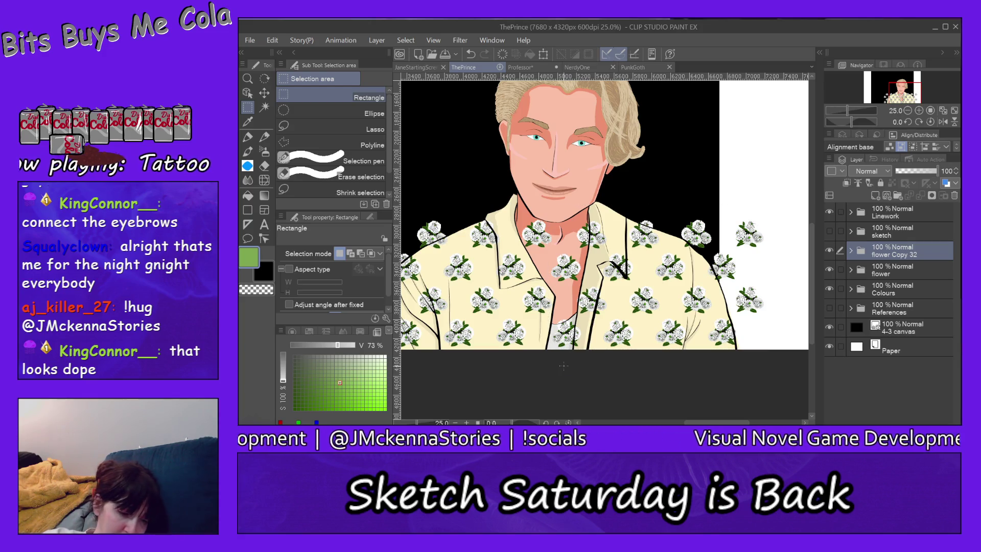
{"action": "left_click", "coordinate": [264, 165]}
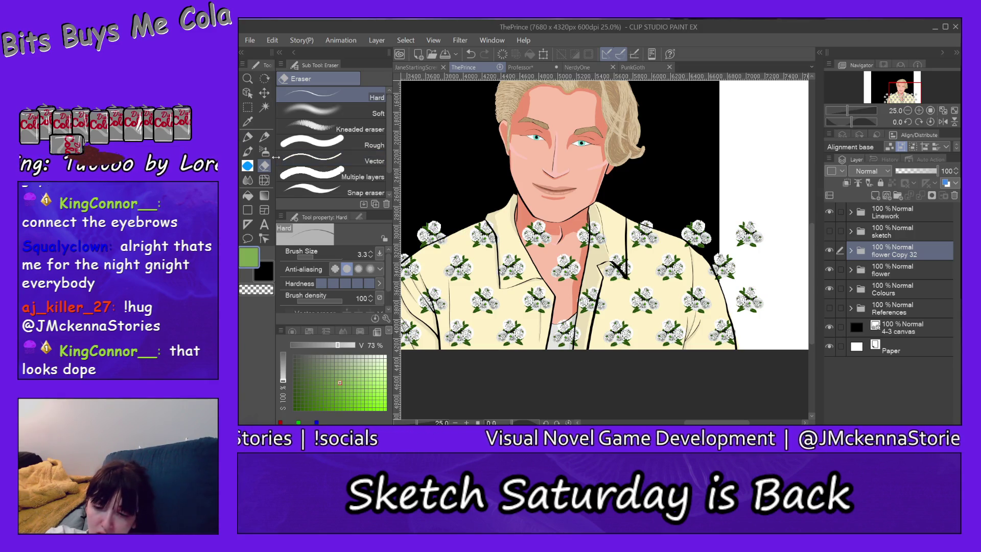
Step: File flower Copy 32 into the collapsed flower folder and switch to zooming in
{"action": "left_click", "coordinate": [852, 267]}
{"action": "left_click_drag", "start_coordinate": [897, 251], "coordinate": [906, 281]}
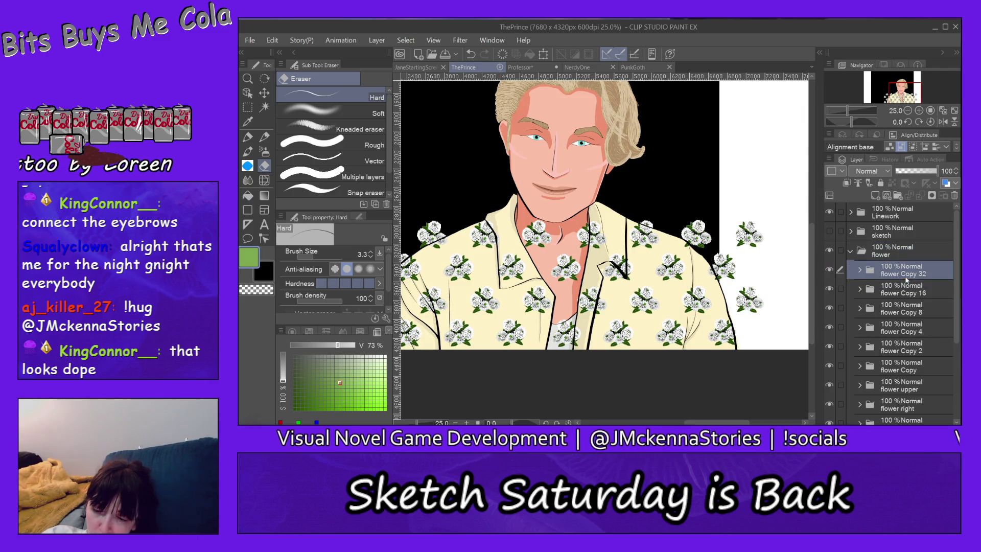
{"action": "left_click", "coordinate": [852, 252]}
{"action": "left_click", "coordinate": [878, 257]}
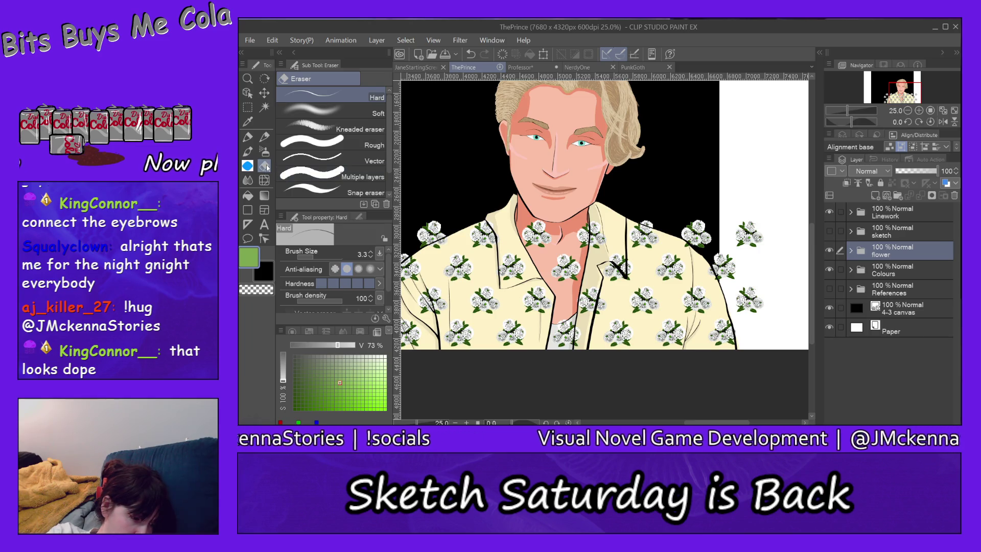
{"action": "left_click", "coordinate": [248, 79]}
{"action": "left_click", "coordinate": [334, 98]}
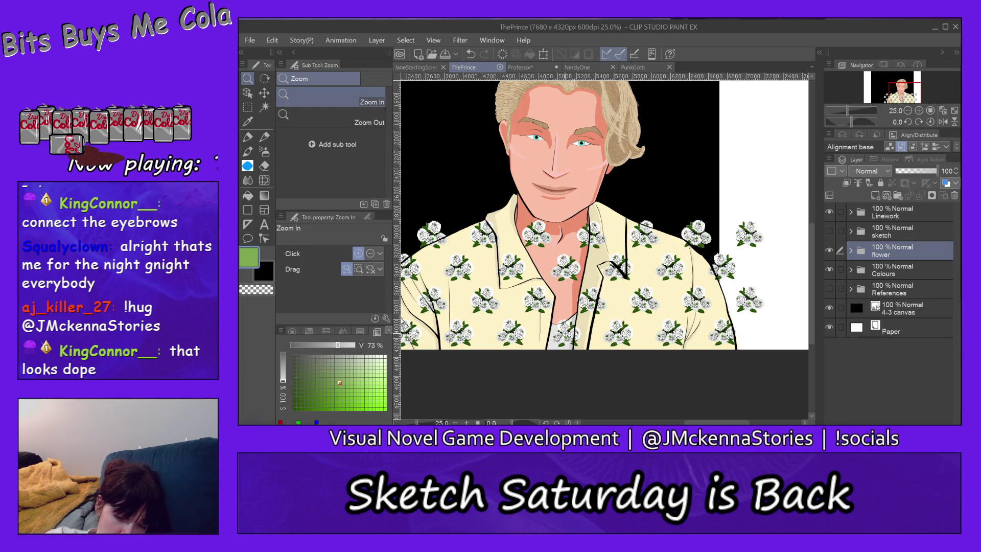
Step: Zoom in on the collar and erase the flower's base and leaf pixels over the grey undershirt
{"action": "left_click", "coordinate": [566, 338]}
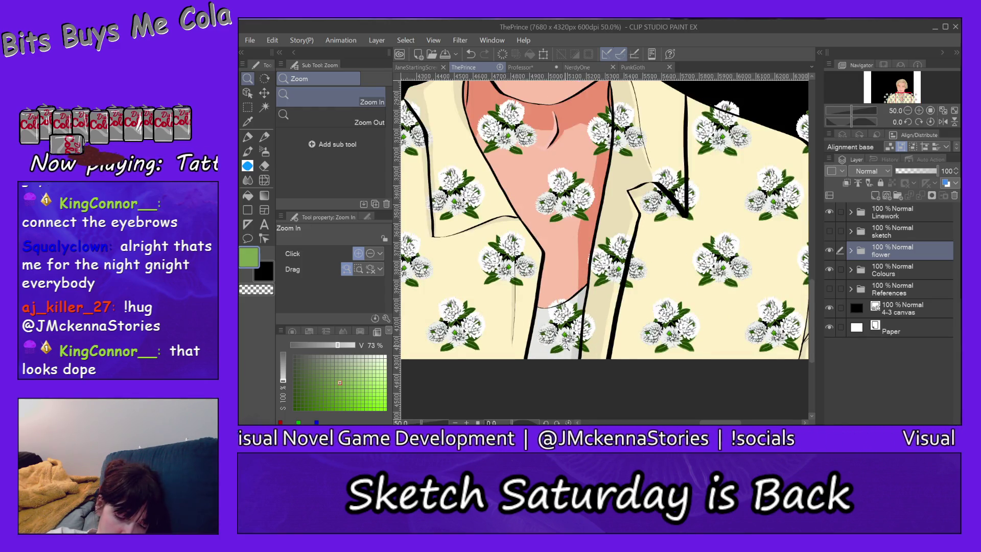
{"action": "left_click", "coordinate": [567, 343]}
{"action": "left_click", "coordinate": [565, 345]}
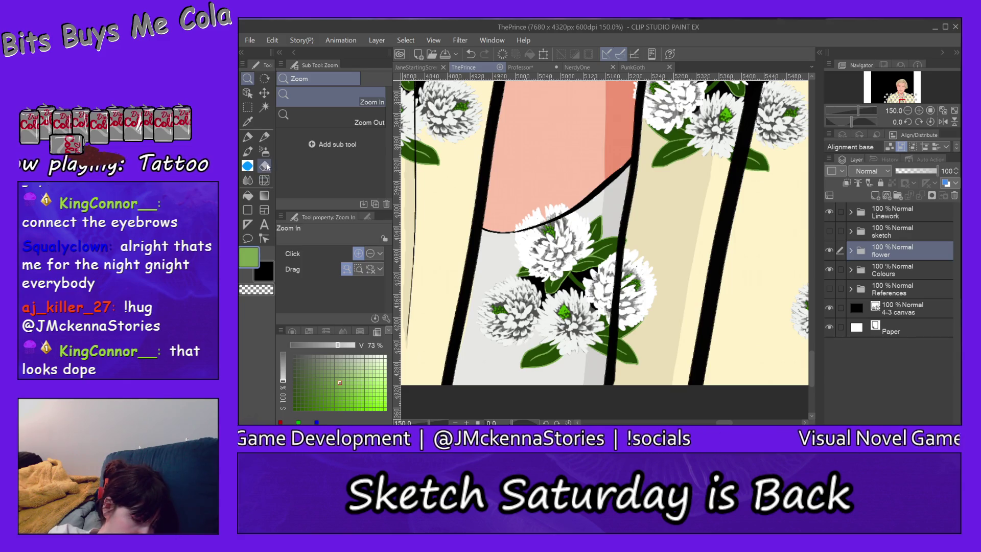
{"action": "left_click", "coordinate": [265, 165]}
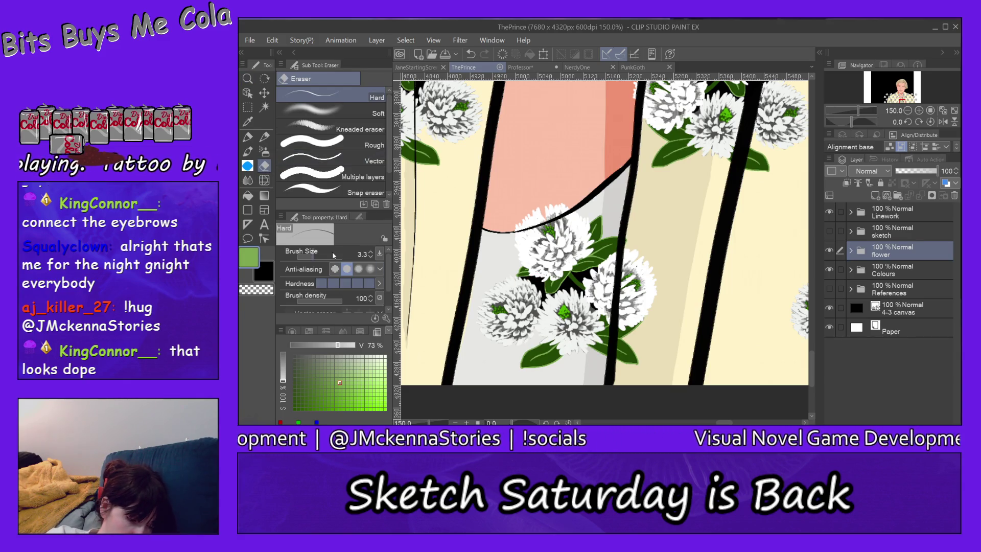
{"action": "scroll", "coordinate": [321, 259], "scroll_direction": "up", "scroll_amount": 5}
{"action": "scroll", "coordinate": [323, 258], "scroll_direction": "up", "scroll_amount": 4}
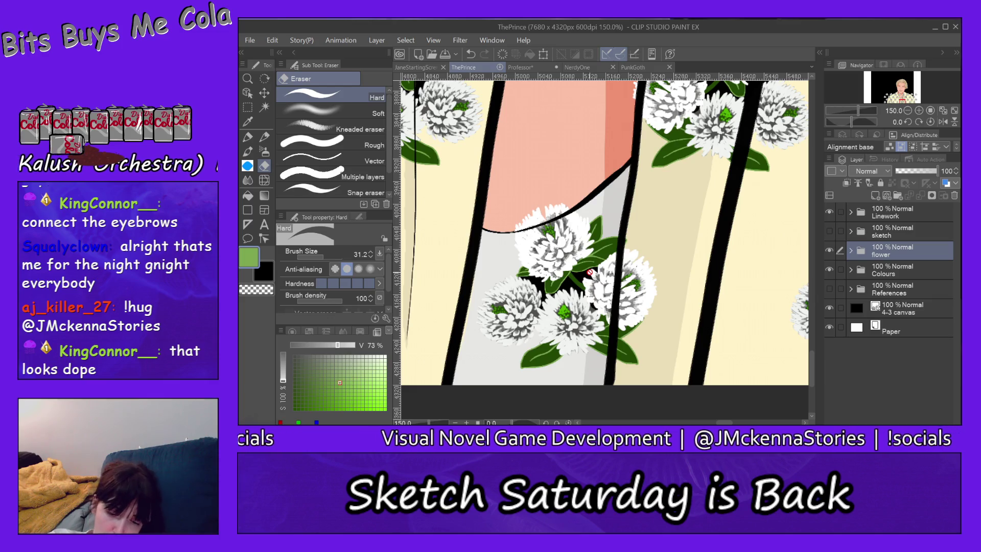
{"action": "left_click", "coordinate": [600, 256], "text": "ctrl+shift"}
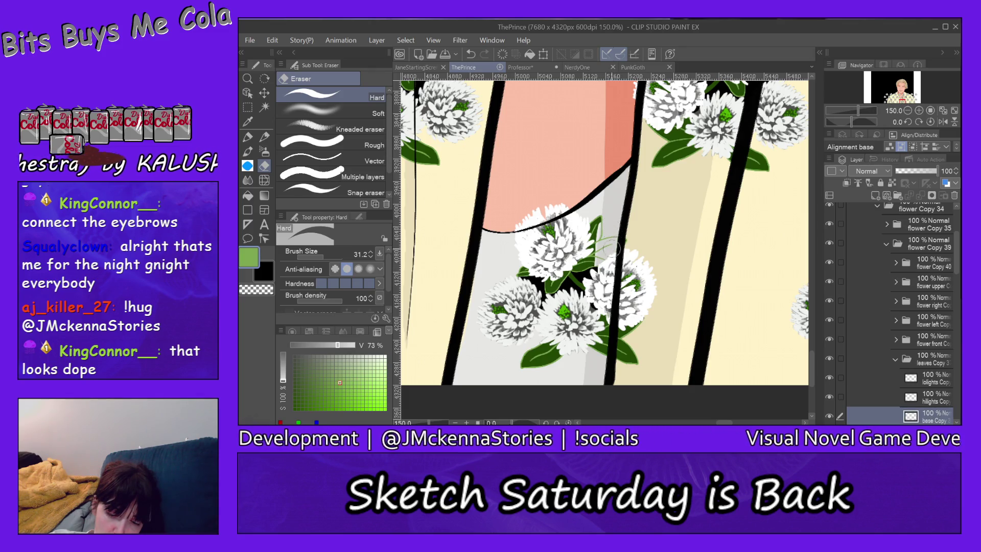
{"action": "left_click_drag", "start_coordinate": [608, 273], "coordinate": [605, 368]}
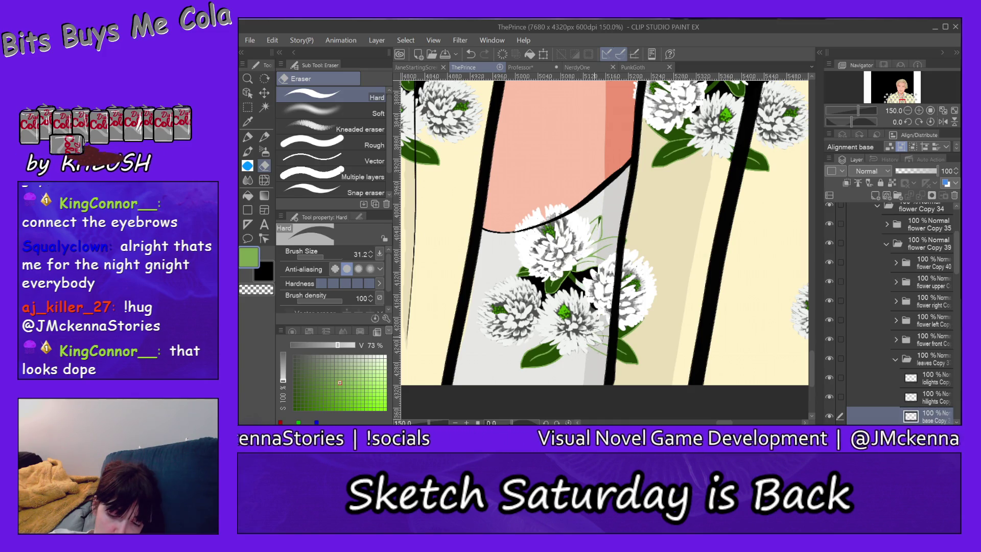
{"action": "mouse_move", "coordinate": [578, 343]}
{"action": "left_mouse_down"}
{"action": "mouse_move", "coordinate": [519, 365]}
{"action": "mouse_move", "coordinate": [478, 343]}
{"action": "mouse_move", "coordinate": [515, 309]}
{"action": "left_mouse_up"}
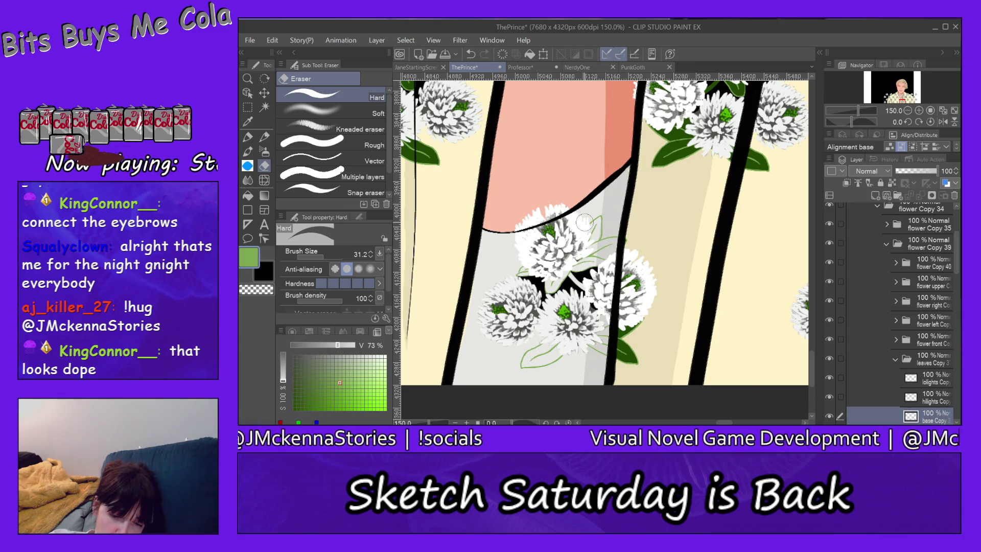
Step: Erase the flower's white highlights over the undershirt and move to its lowlight layer
{"action": "left_click", "coordinate": [576, 228], "text": "ctrl"}
{"action": "mouse_move", "coordinate": [531, 206]}
{"action": "left_mouse_down"}
{"action": "mouse_move", "coordinate": [514, 277]}
{"action": "mouse_move", "coordinate": [576, 223]}
{"action": "mouse_move", "coordinate": [583, 249]}
{"action": "left_mouse_up"}
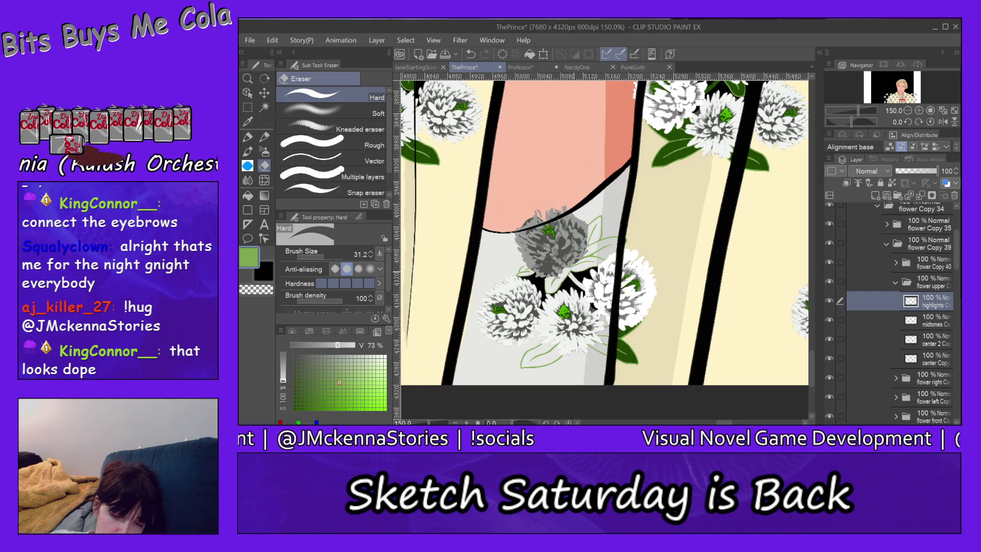
{"action": "left_click", "coordinate": [549, 263], "text": "ctrl+shift"}
Step: Erase the grey flower's lowlight and midtone remnants over the undershirt near the outline
{"action": "mouse_move", "coordinate": [504, 267]}
{"action": "left_mouse_down"}
{"action": "mouse_move", "coordinate": [545, 203]}
{"action": "mouse_move", "coordinate": [551, 223]}
{"action": "mouse_move", "coordinate": [537, 265]}
{"action": "mouse_move", "coordinate": [580, 206]}
{"action": "mouse_move", "coordinate": [554, 284]}
{"action": "mouse_move", "coordinate": [593, 233]}
{"action": "left_mouse_up"}
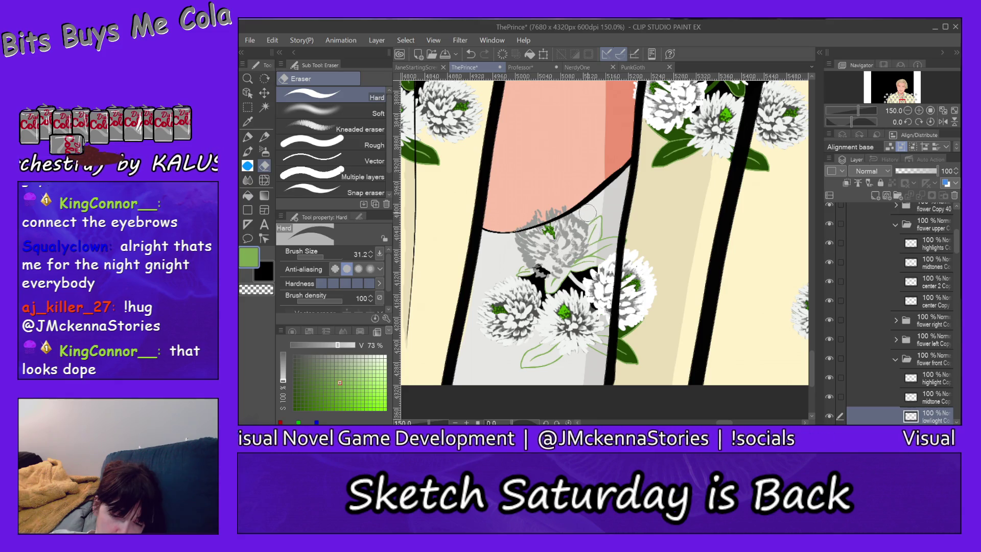
{"action": "left_click", "coordinate": [932, 262]}
{"action": "mouse_move", "coordinate": [595, 217]}
{"action": "left_mouse_down"}
{"action": "mouse_move", "coordinate": [568, 273]}
{"action": "mouse_move", "coordinate": [570, 223]}
{"action": "mouse_move", "coordinate": [552, 268]}
{"action": "mouse_move", "coordinate": [541, 223]}
{"action": "mouse_move", "coordinate": [533, 261]}
{"action": "mouse_move", "coordinate": [523, 244]}
{"action": "left_mouse_up"}
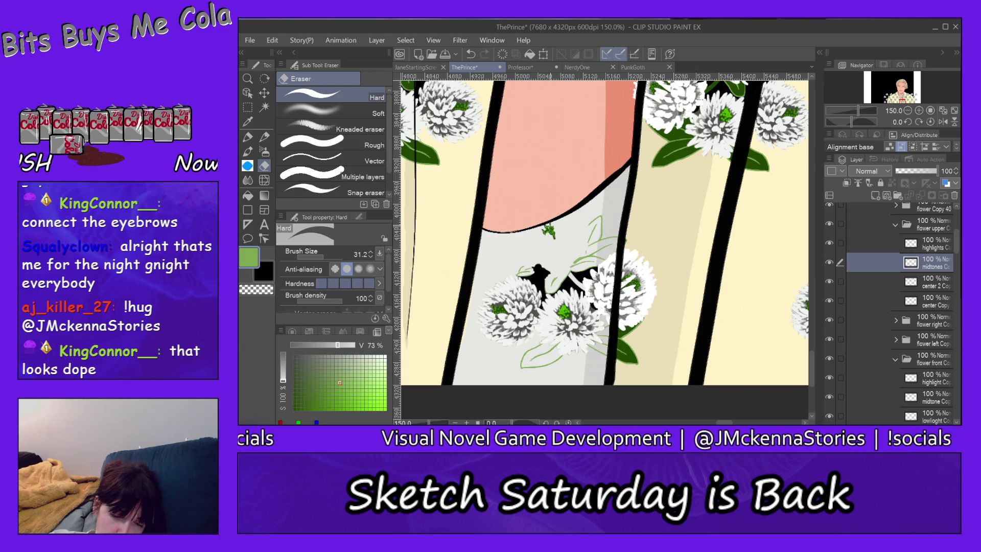
{"action": "key", "text": "alt+["}
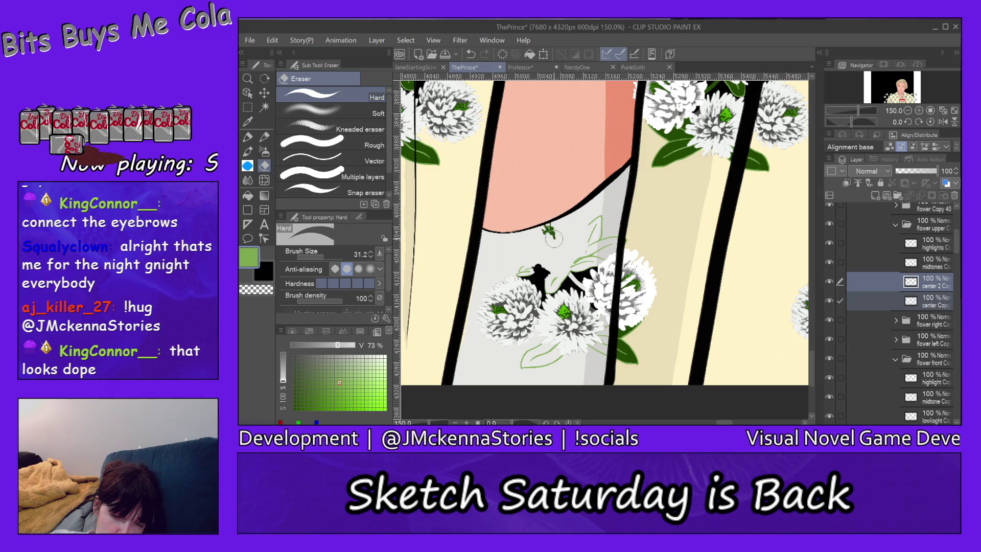
{"action": "key", "text": "alt+["}
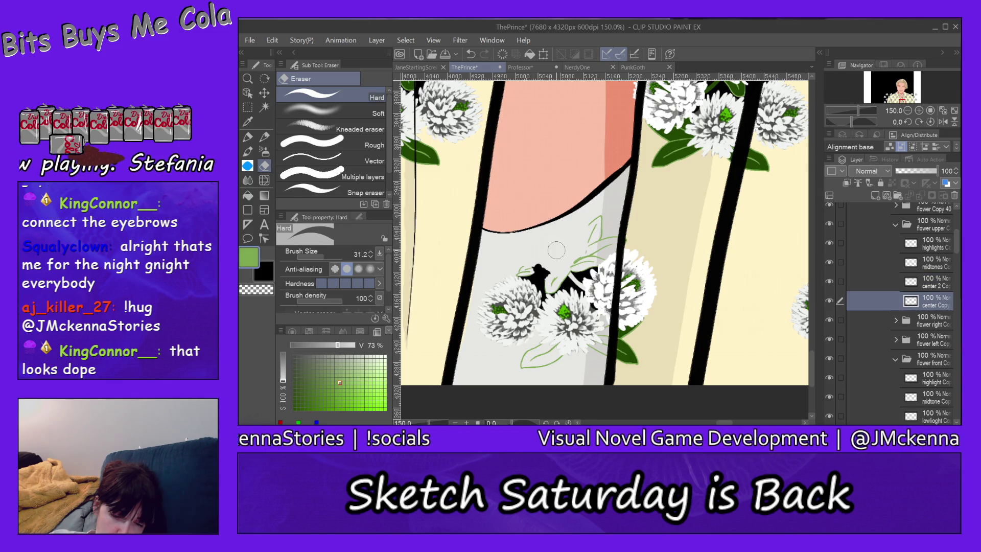
Step: On the shadows layer, erase the black blobs and green leaf outlines from the undershirt
{"action": "left_click", "coordinate": [927, 417]}
{"action": "left_click_drag", "start_coordinate": [549, 263], "coordinate": [590, 271]}
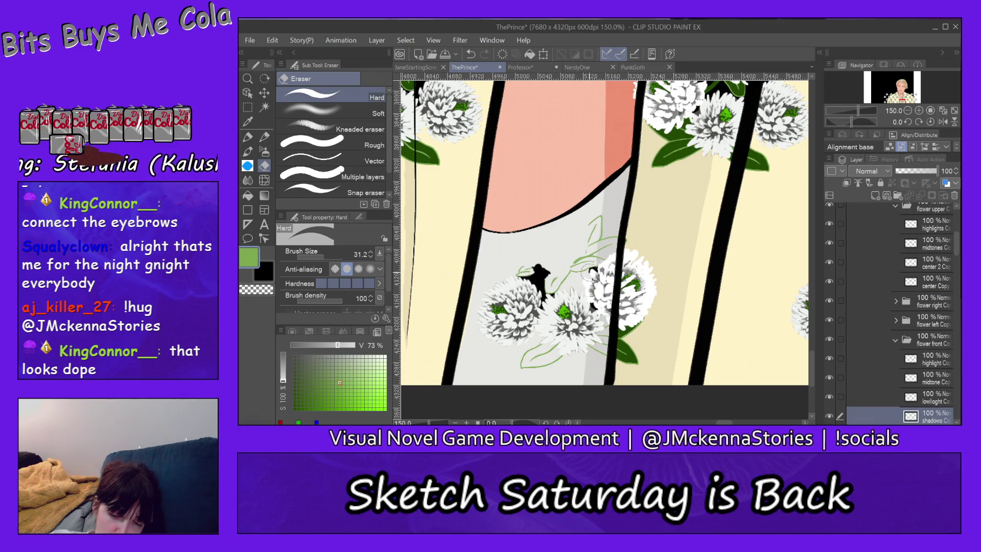
{"action": "left_click_drag", "start_coordinate": [540, 276], "coordinate": [574, 223]}
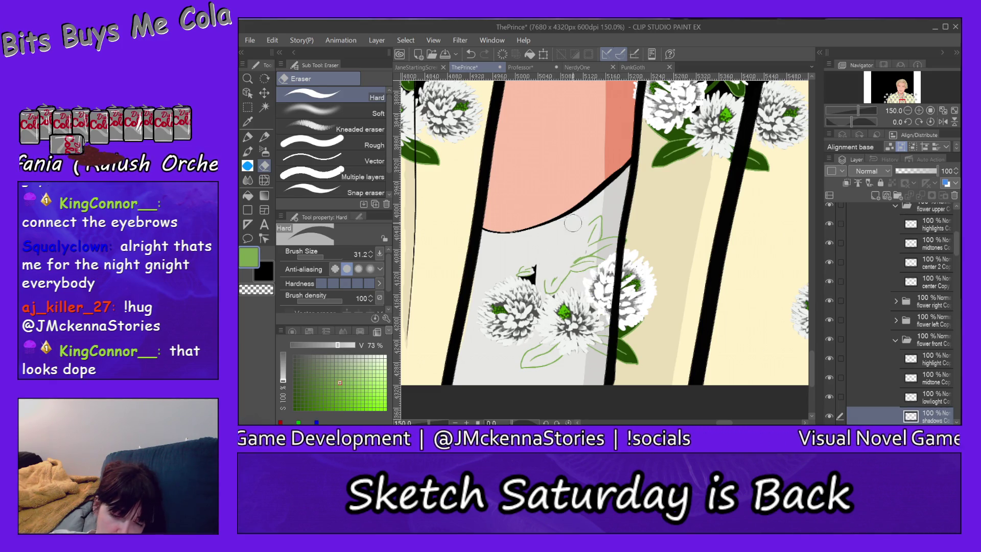
{"action": "mouse_move", "coordinate": [569, 261]}
{"action": "left_mouse_down"}
{"action": "mouse_move", "coordinate": [546, 299]}
{"action": "mouse_move", "coordinate": [529, 284]}
{"action": "left_mouse_up"}
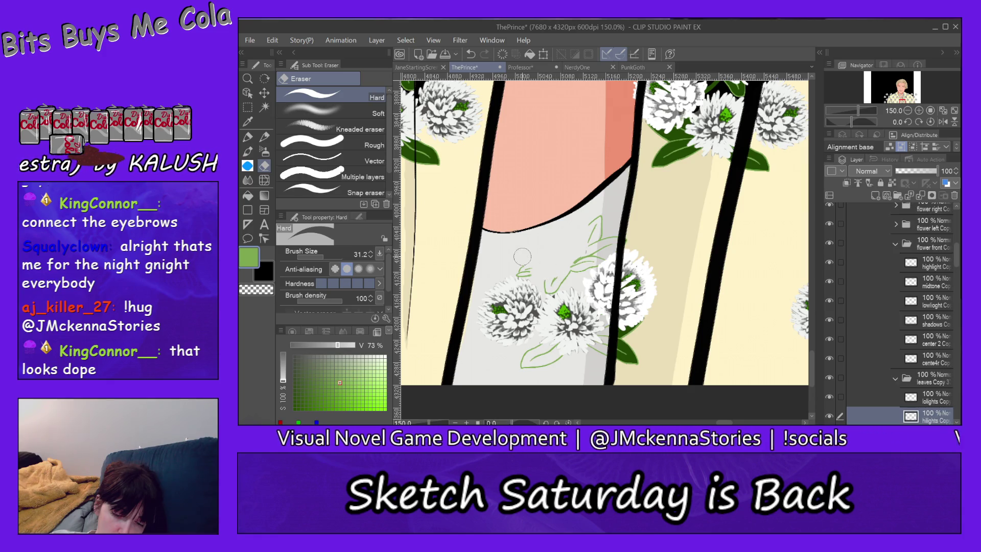
{"action": "mouse_move", "coordinate": [524, 270]}
{"action": "left_mouse_down"}
{"action": "mouse_move", "coordinate": [578, 254]}
{"action": "mouse_move", "coordinate": [602, 227]}
{"action": "mouse_move", "coordinate": [600, 272]}
{"action": "mouse_move", "coordinate": [609, 263]}
{"action": "left_mouse_up"}
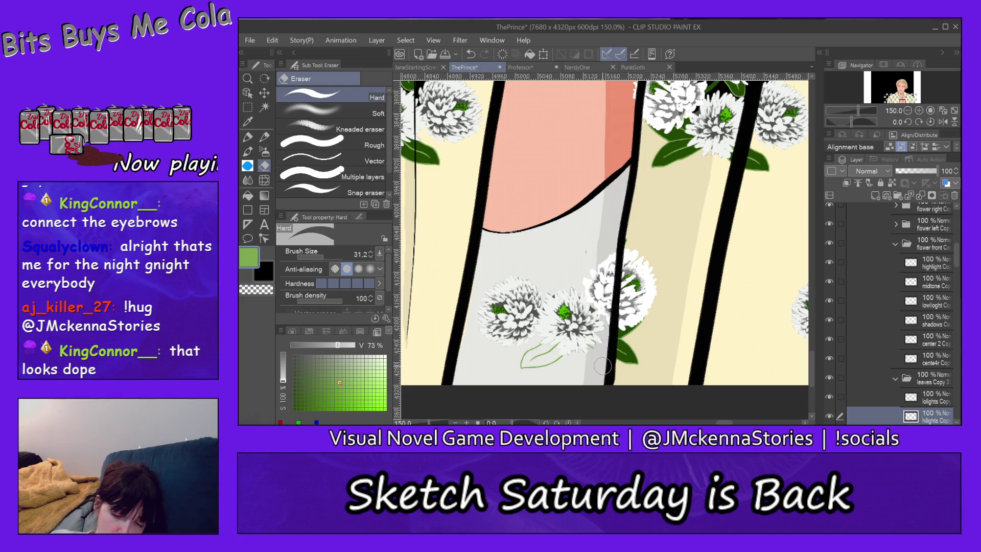
{"action": "mouse_move", "coordinate": [572, 345]}
{"action": "left_mouse_down"}
{"action": "mouse_move", "coordinate": [537, 370]}
{"action": "mouse_move", "coordinate": [525, 358]}
{"action": "mouse_move", "coordinate": [542, 343]}
{"action": "mouse_move", "coordinate": [556, 349]}
{"action": "left_mouse_up"}
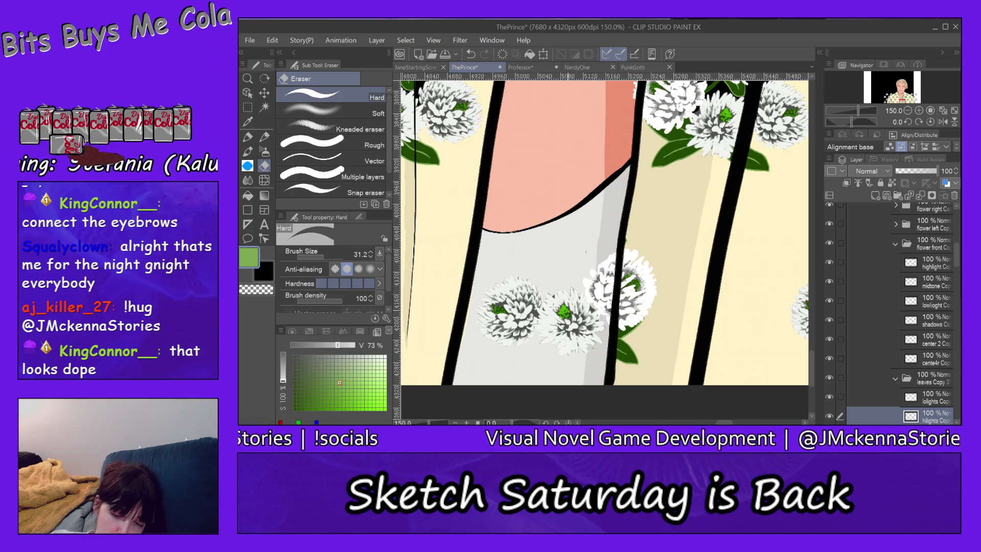
Step: Erase the white highlights of the lower centre flower on the undershirt
{"action": "left_click", "coordinate": [562, 282], "text": "ctrl+shift"}
{"action": "left_click_drag", "start_coordinate": [577, 295], "coordinate": [580, 354]}
{"action": "mouse_move", "coordinate": [581, 276]}
{"action": "left_mouse_down"}
{"action": "mouse_move", "coordinate": [583, 353]}
{"action": "mouse_move", "coordinate": [595, 344]}
{"action": "left_mouse_up"}
{"action": "left_click_drag", "start_coordinate": [604, 266], "coordinate": [600, 350]}
{"action": "left_click_drag", "start_coordinate": [601, 301], "coordinate": [600, 332]}
{"action": "mouse_move", "coordinate": [581, 277]}
{"action": "left_mouse_down"}
{"action": "mouse_move", "coordinate": [575, 356]}
{"action": "mouse_move", "coordinate": [571, 311]}
{"action": "mouse_move", "coordinate": [566, 354]}
{"action": "mouse_move", "coordinate": [560, 280]}
{"action": "mouse_move", "coordinate": [555, 359]}
{"action": "mouse_move", "coordinate": [550, 290]}
{"action": "mouse_move", "coordinate": [545, 350]}
{"action": "left_mouse_up"}
{"action": "mouse_move", "coordinate": [548, 287]}
{"action": "left_mouse_down"}
{"action": "mouse_move", "coordinate": [541, 347]}
{"action": "mouse_move", "coordinate": [535, 334]}
{"action": "left_mouse_up"}
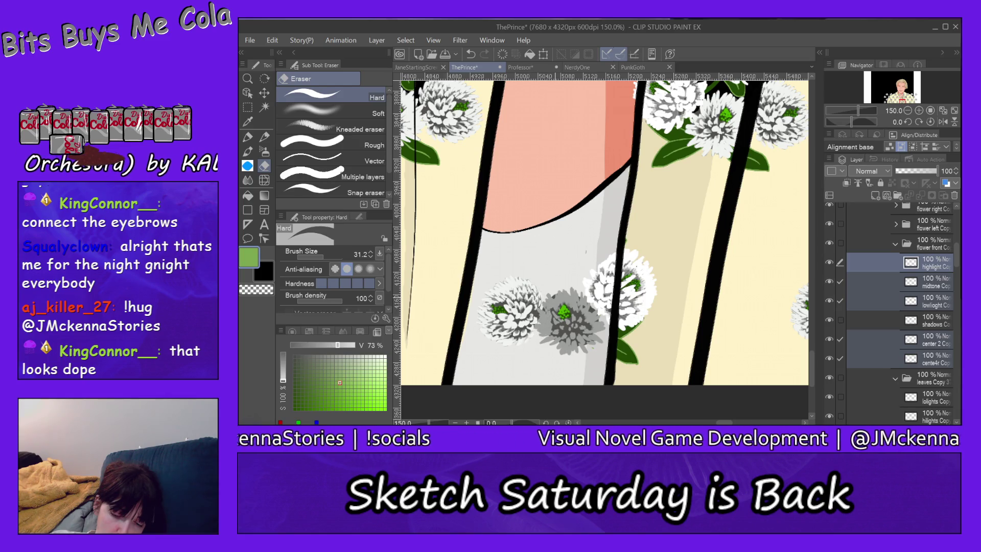
Step: Erase the centre flower's midtone and lowlight shading and part of the lower left flower
{"action": "key", "text": "alt+bracketleft"}
{"action": "mouse_move", "coordinate": [534, 339]}
{"action": "left_mouse_down"}
{"action": "mouse_move", "coordinate": [542, 303]}
{"action": "mouse_move", "coordinate": [550, 355]}
{"action": "left_mouse_up"}
{"action": "mouse_move", "coordinate": [554, 278]}
{"action": "left_mouse_down"}
{"action": "mouse_move", "coordinate": [559, 353]}
{"action": "mouse_move", "coordinate": [566, 297]}
{"action": "mouse_move", "coordinate": [568, 349]}
{"action": "left_mouse_up"}
{"action": "mouse_move", "coordinate": [575, 295]}
{"action": "left_mouse_down"}
{"action": "mouse_move", "coordinate": [578, 345]}
{"action": "mouse_move", "coordinate": [595, 357]}
{"action": "left_mouse_up"}
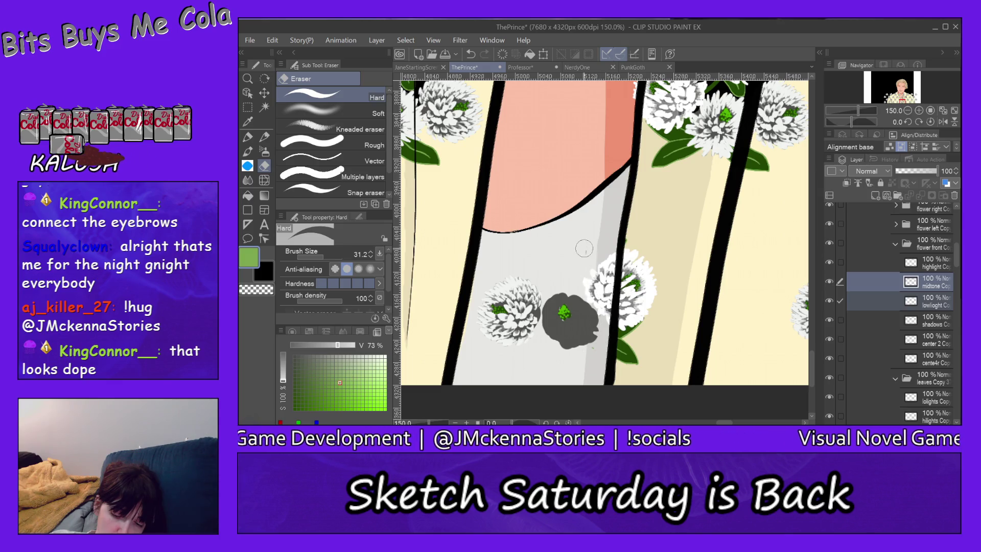
{"action": "key", "text": "alt+["}
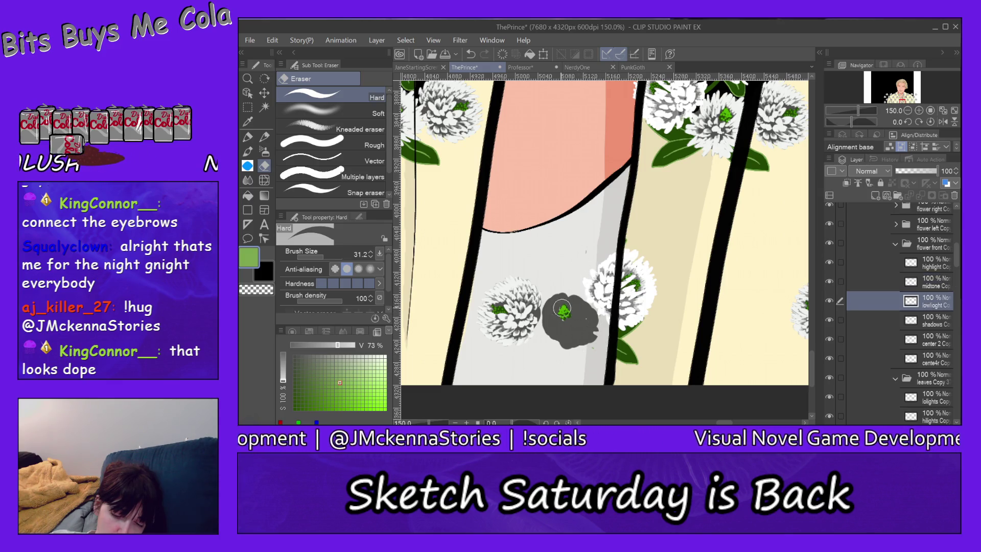
{"action": "mouse_move", "coordinate": [546, 303]}
{"action": "left_mouse_down"}
{"action": "mouse_move", "coordinate": [554, 337]}
{"action": "mouse_move", "coordinate": [566, 301]}
{"action": "mouse_move", "coordinate": [583, 345]}
{"action": "mouse_move", "coordinate": [594, 307]}
{"action": "mouse_move", "coordinate": [594, 361]}
{"action": "mouse_move", "coordinate": [573, 290]}
{"action": "left_mouse_up"}
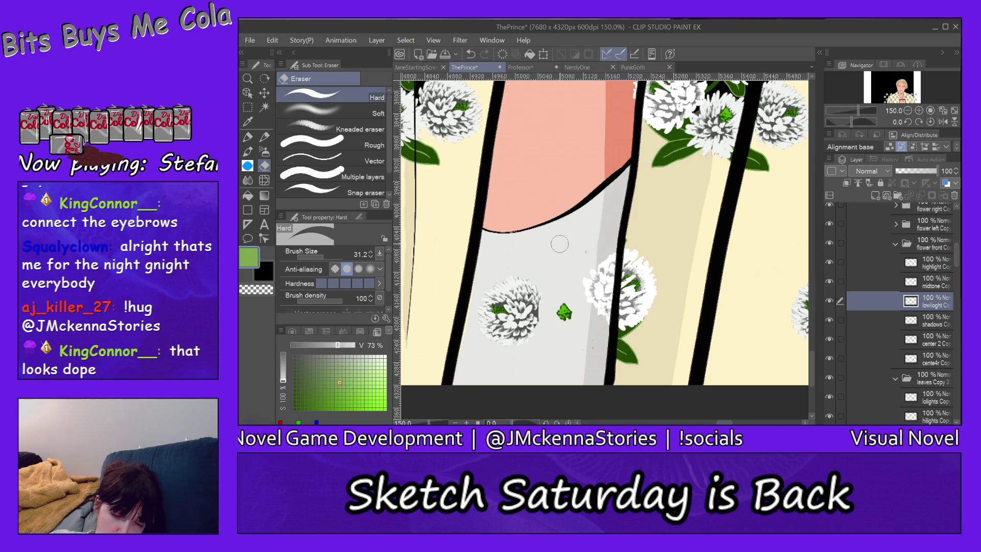
{"action": "mouse_move", "coordinate": [538, 280]}
{"action": "left_mouse_down"}
{"action": "mouse_move", "coordinate": [529, 333]}
{"action": "mouse_move", "coordinate": [508, 350]}
{"action": "left_mouse_up"}
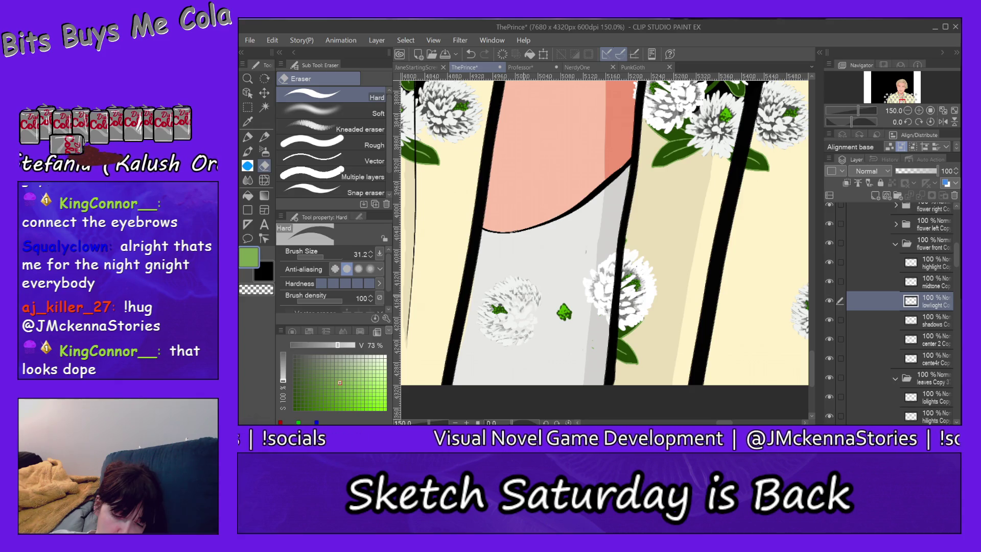
Step: Erase the lower left flower's white highlights and grey midtone remainder
{"action": "left_click", "coordinate": [520, 300], "text": "ctrl+shift"}
{"action": "mouse_move", "coordinate": [483, 288]}
{"action": "left_mouse_down"}
{"action": "mouse_move", "coordinate": [482, 321]}
{"action": "mouse_move", "coordinate": [495, 276]}
{"action": "mouse_move", "coordinate": [493, 347]}
{"action": "mouse_move", "coordinate": [512, 288]}
{"action": "mouse_move", "coordinate": [503, 345]}
{"action": "mouse_move", "coordinate": [519, 307]}
{"action": "mouse_move", "coordinate": [520, 359]}
{"action": "mouse_move", "coordinate": [532, 347]}
{"action": "left_mouse_up"}
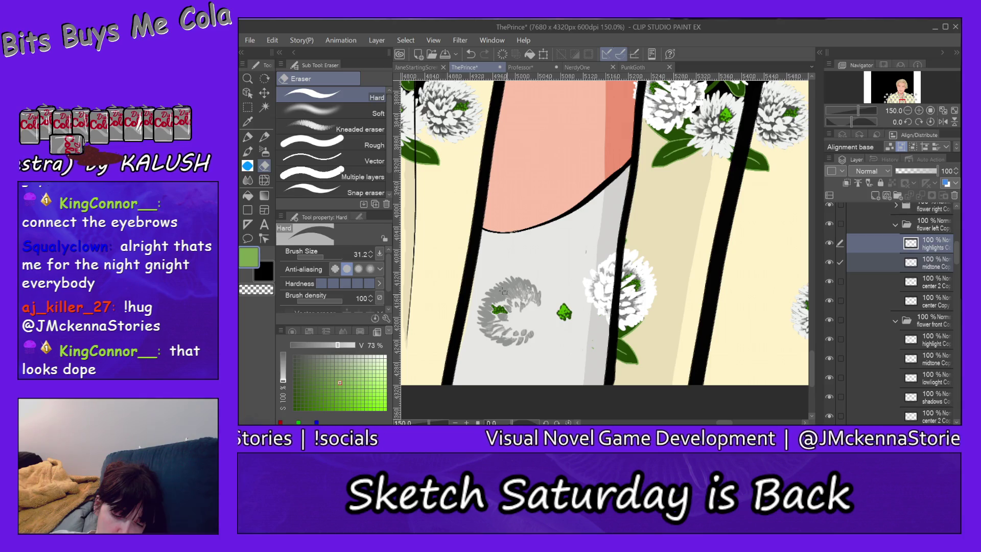
{"action": "key", "text": "alt+bracketleft"}
{"action": "mouse_move", "coordinate": [485, 276]}
{"action": "left_mouse_down"}
{"action": "mouse_move", "coordinate": [482, 323]}
{"action": "mouse_move", "coordinate": [504, 269]}
{"action": "mouse_move", "coordinate": [500, 348]}
{"action": "mouse_move", "coordinate": [518, 288]}
{"action": "mouse_move", "coordinate": [523, 329]}
{"action": "mouse_move", "coordinate": [539, 349]}
{"action": "left_mouse_up"}
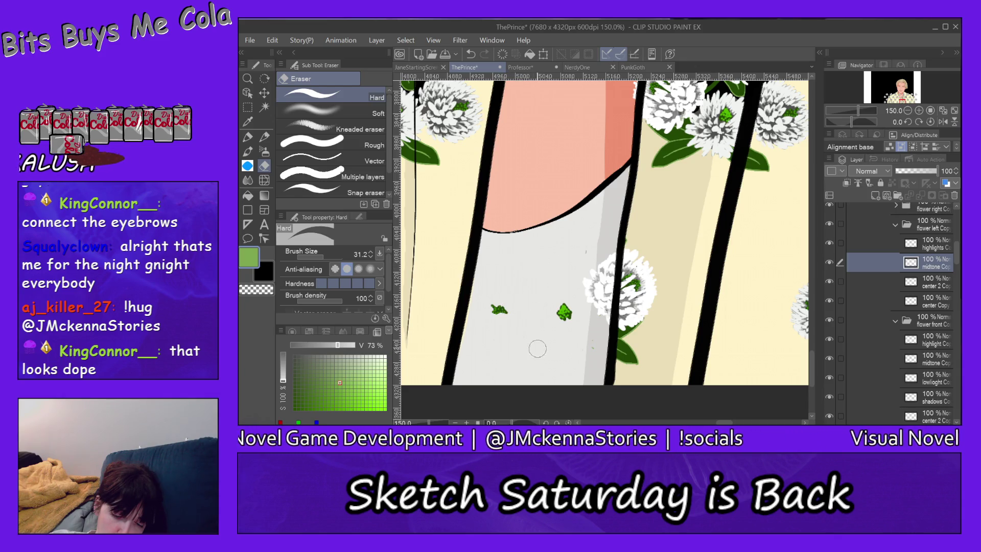